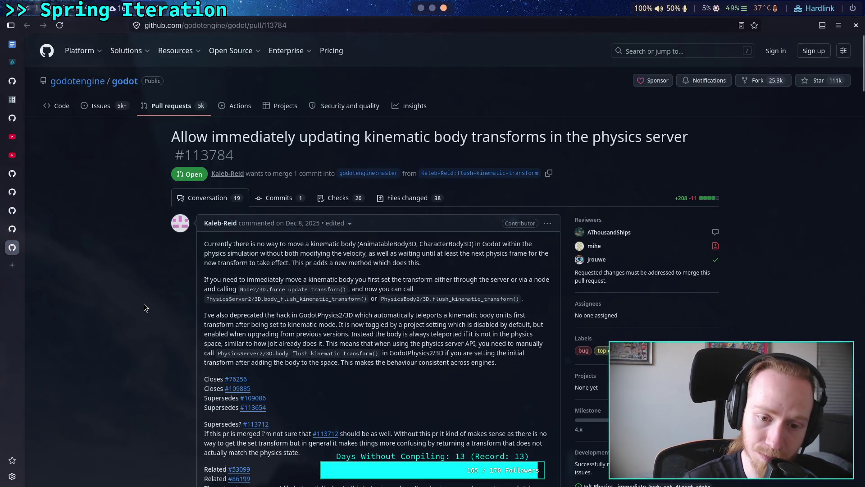
# Step: Skim the pull request conversation, glance at Files changed, and return to the conversation
pyautogui.scroll(-2, 144, 308)
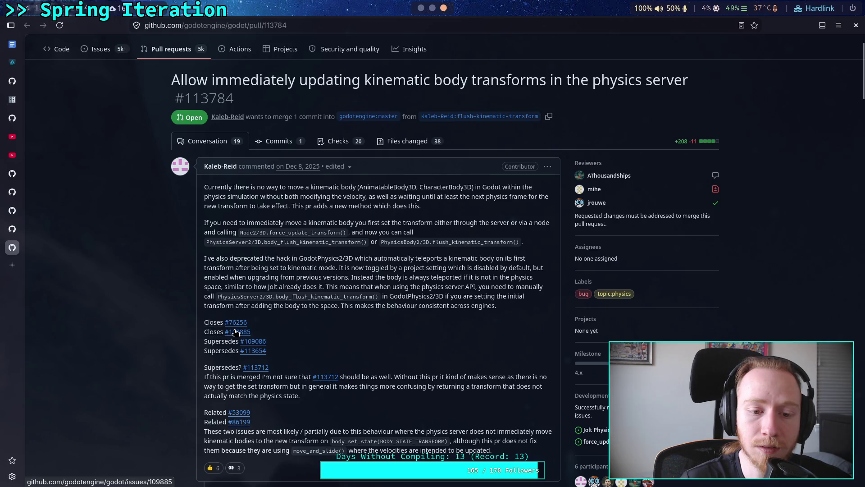
pyautogui.moveTo(234, 333)
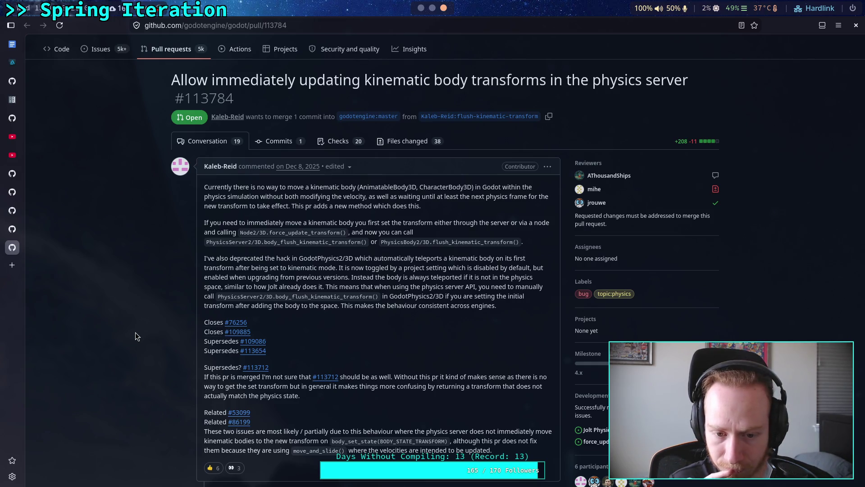
pyautogui.scroll(-1, 135, 336)
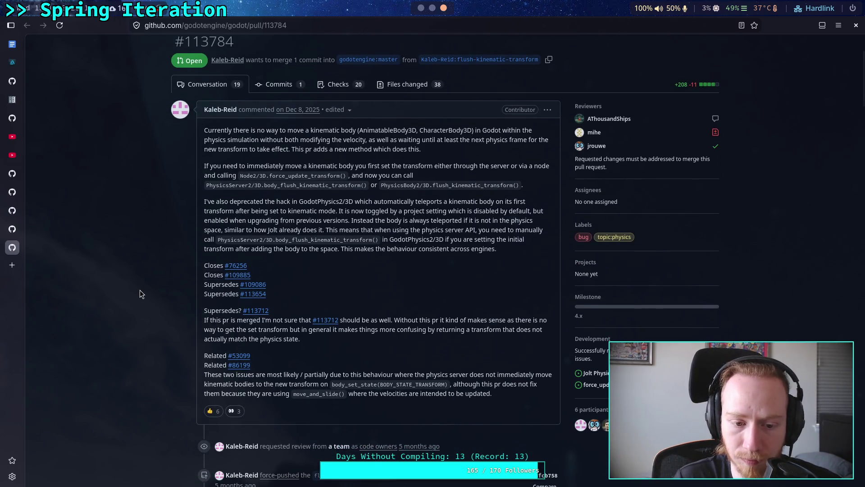
pyautogui.scroll(-1, 140, 290)
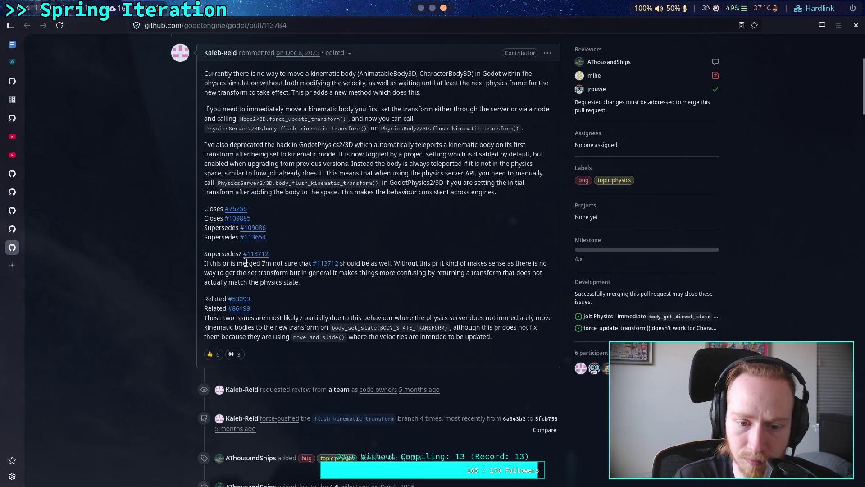
pyautogui.moveTo(254, 260)
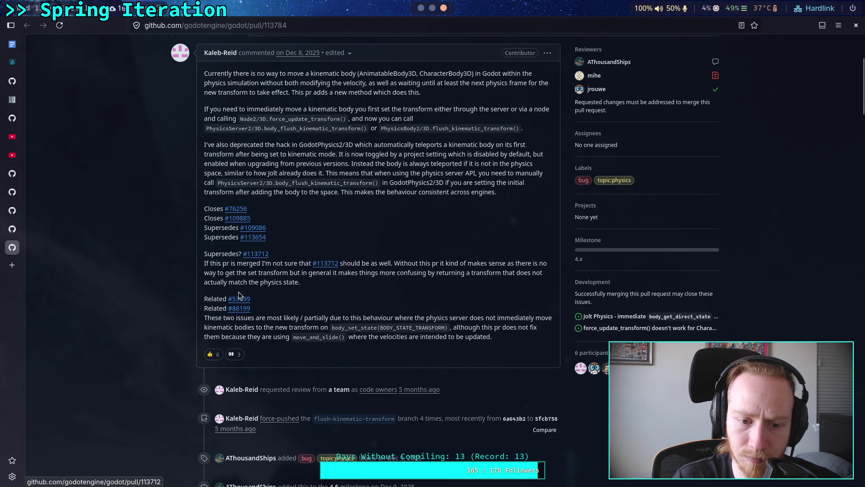
pyautogui.moveTo(240, 299)
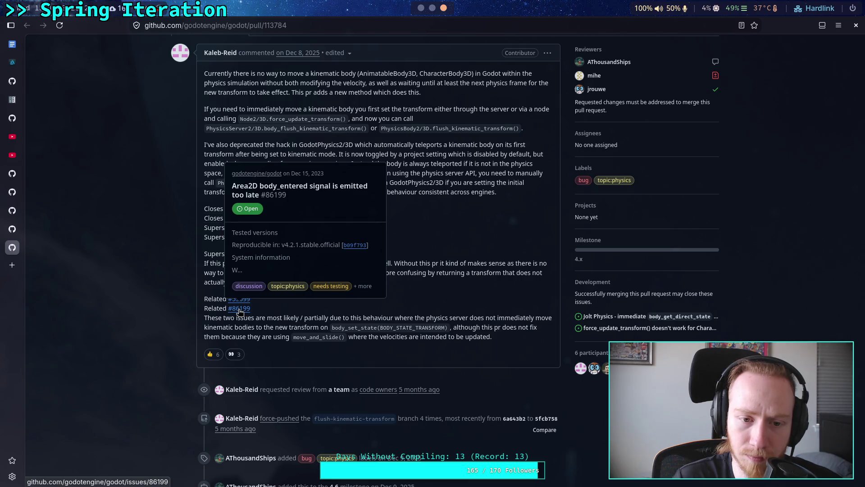
pyautogui.scroll(-3, 117, 299)
pyautogui.scroll(-4, 126, 296)
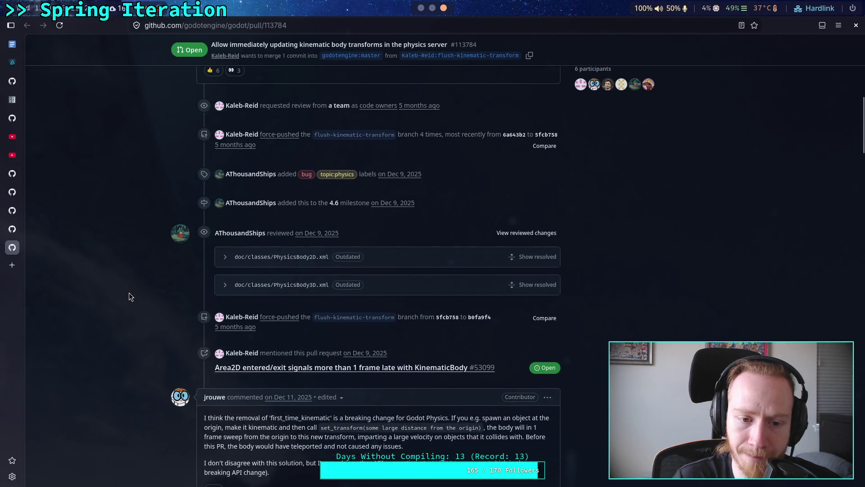
pyautogui.scroll(10, 128, 293)
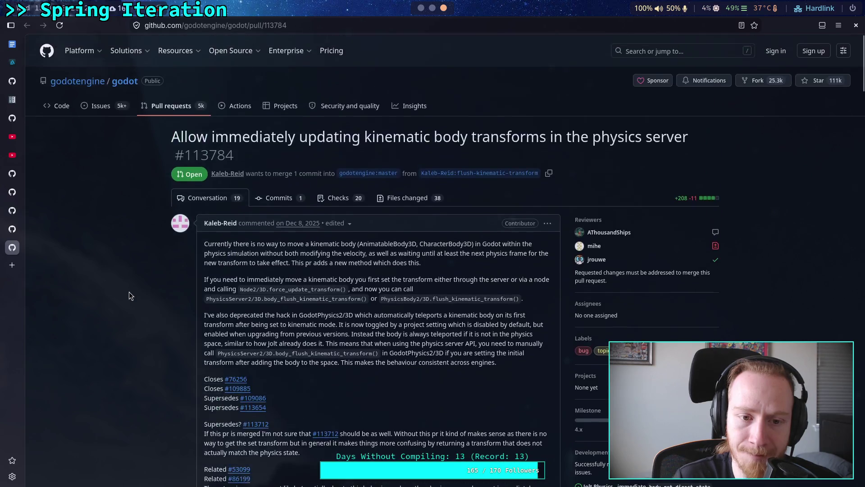
pyautogui.click(394, 201)
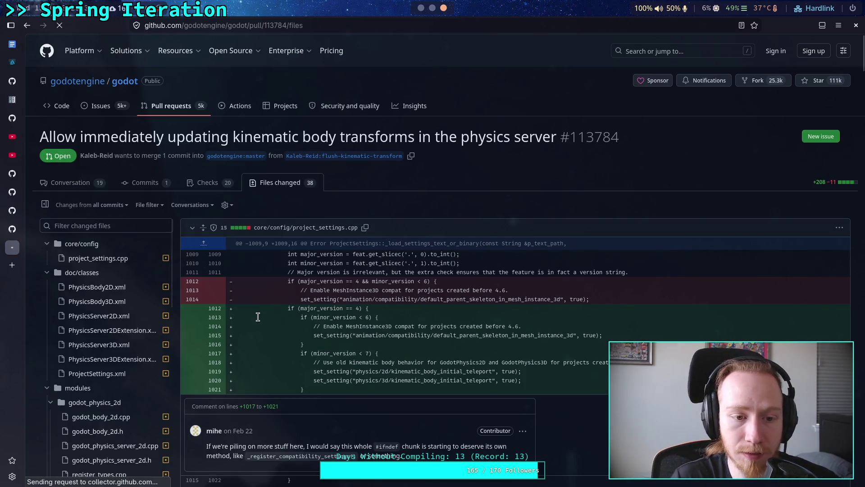
pyautogui.hotkey('alt', 'Left')
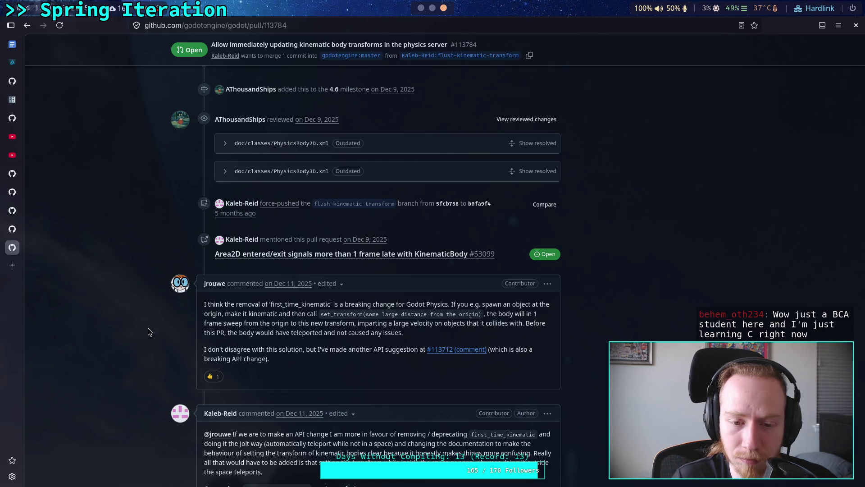
# Step: Read further down the conversation, checking the QuadTree.cpp editor workspace and coming back
pyautogui.scroll(-4, 148, 327)
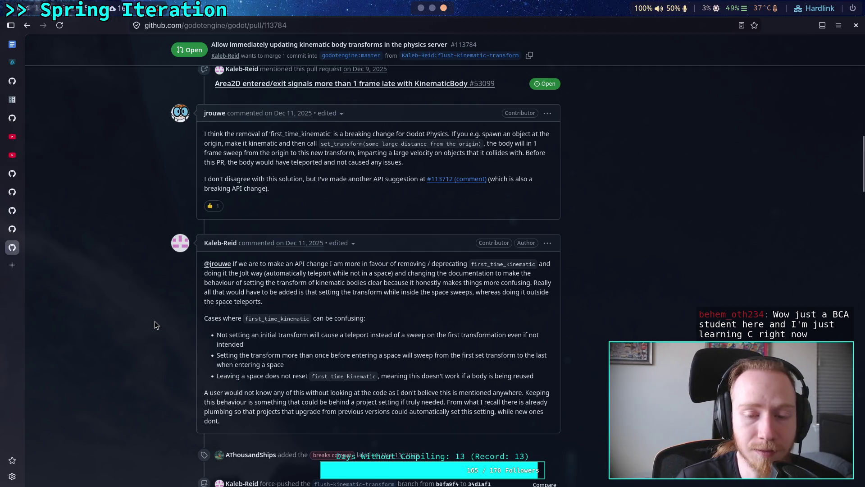
pyautogui.scroll(1, 155, 321)
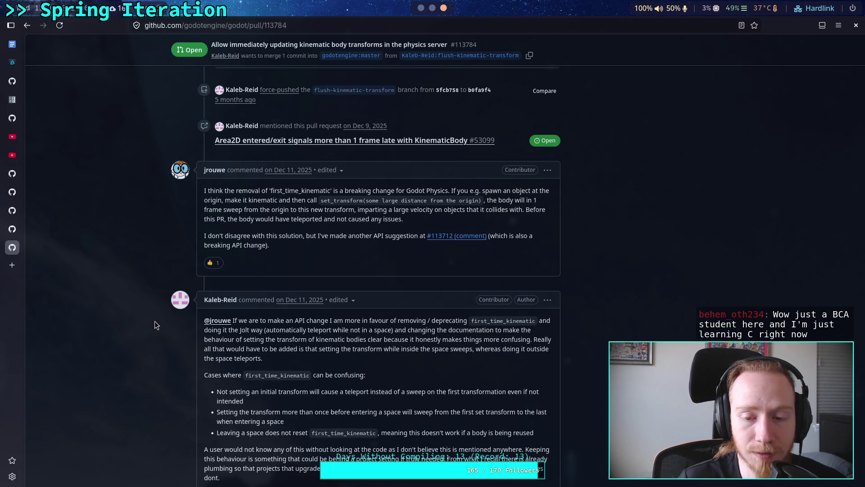
pyautogui.scroll(-1, 155, 321)
pyautogui.scroll(-3, 155, 320)
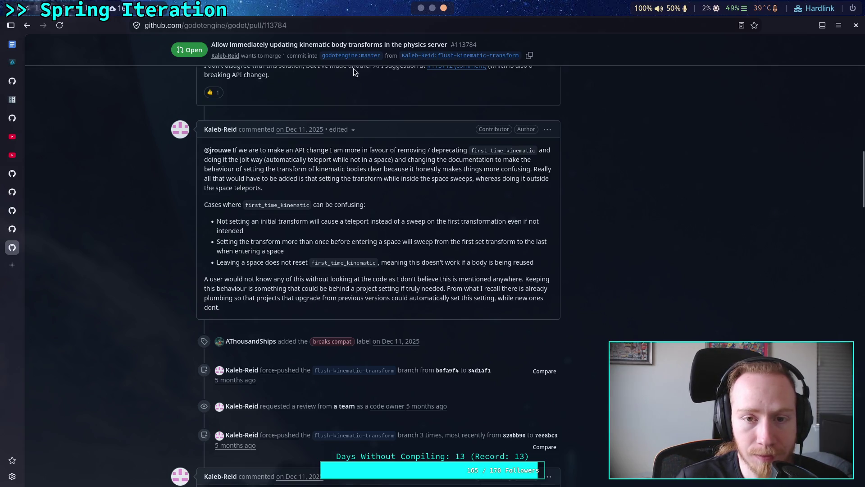
pyautogui.press('super+2')
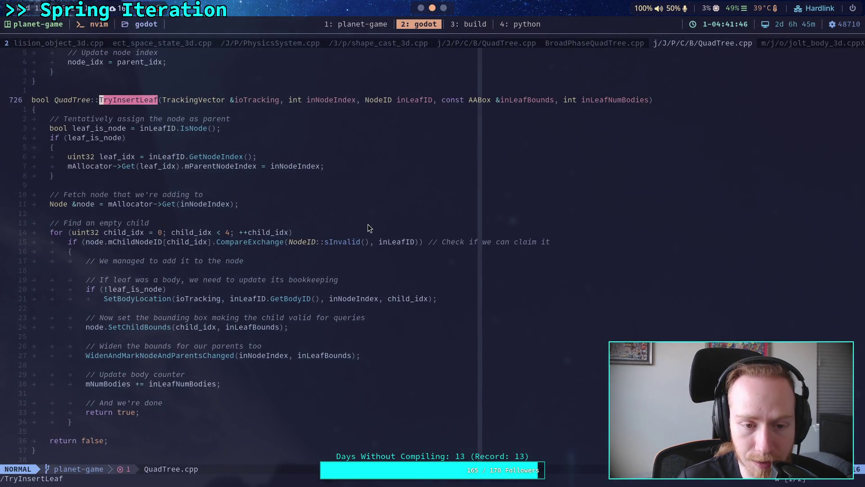
pyautogui.press('super+3')
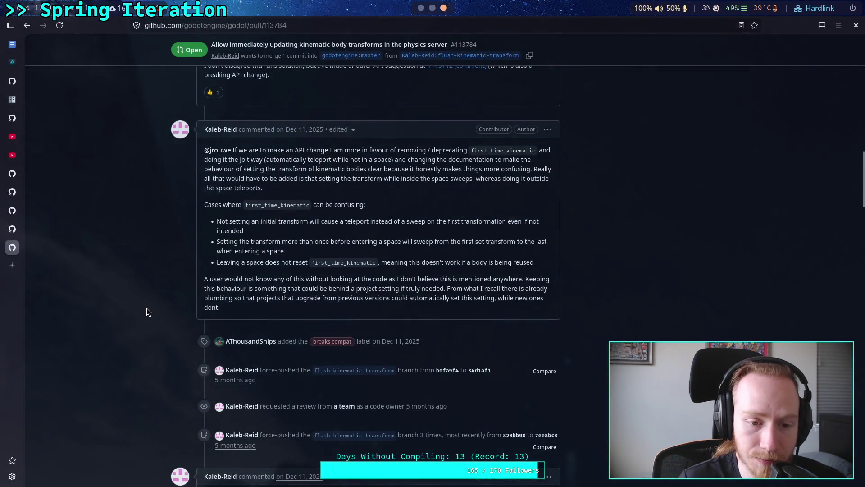
pyautogui.click(432, 9)
pyautogui.click(443, 10)
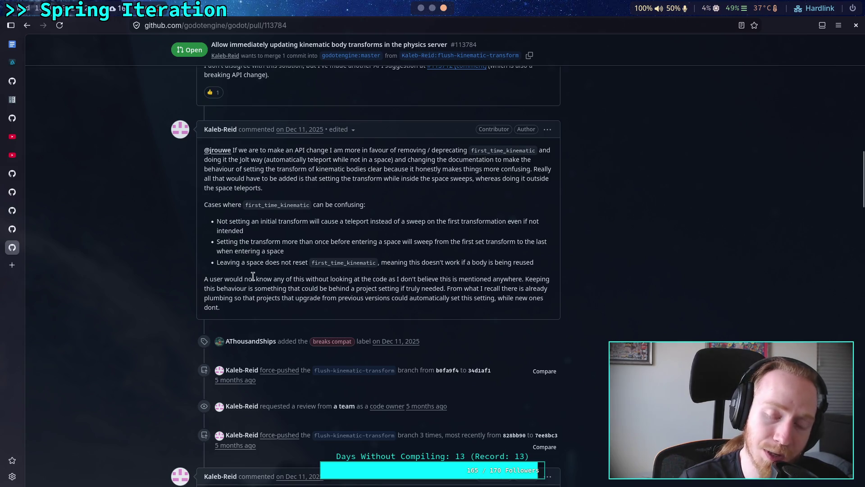
pyautogui.click(434, 7)
pyautogui.click(444, 8)
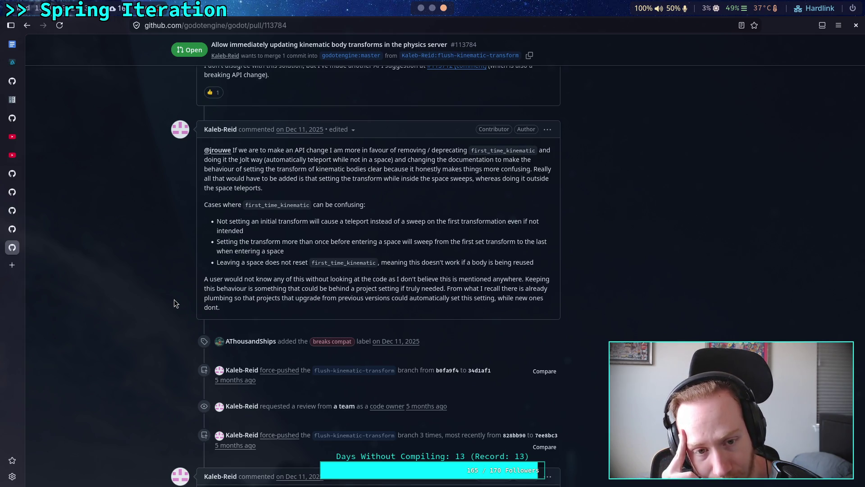
# Step: Highlight the transform line in the sample code, then compare against QuadTree.cpp in the editor
pyautogui.scroll(-5, 175, 303)
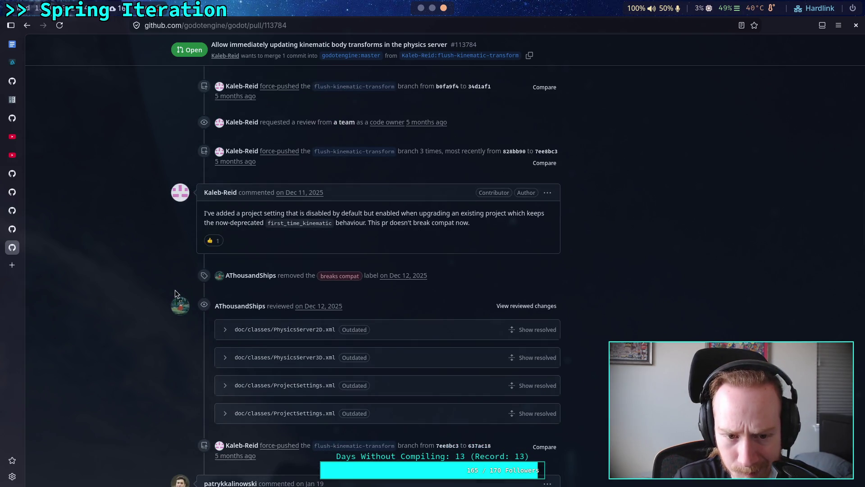
pyautogui.scroll(-5, 175, 293)
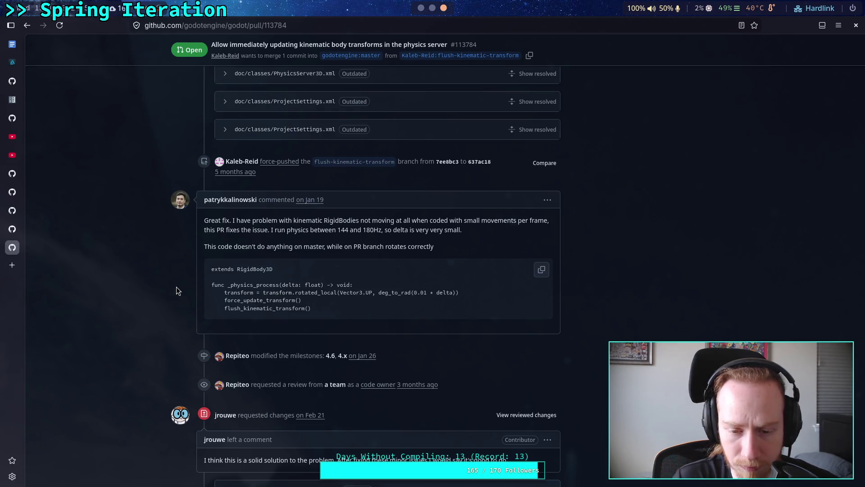
pyautogui.scroll(-2, 176, 287)
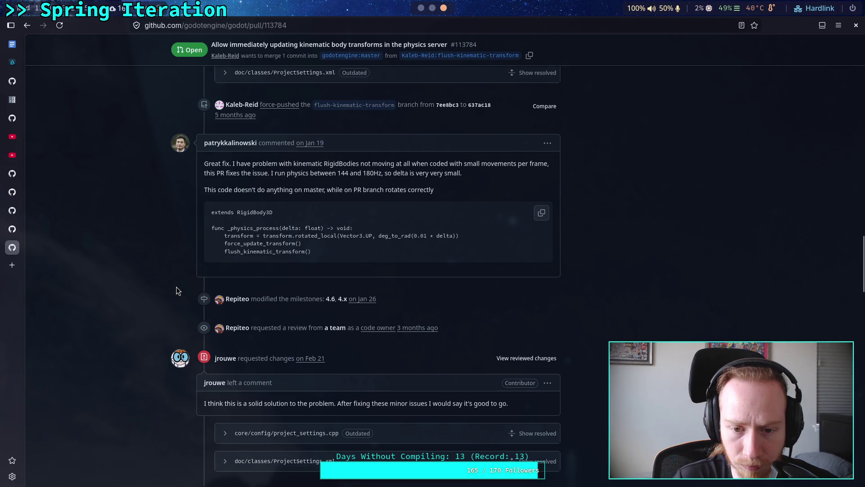
pyautogui.moveTo(464, 237); pyautogui.dragTo(225, 236)
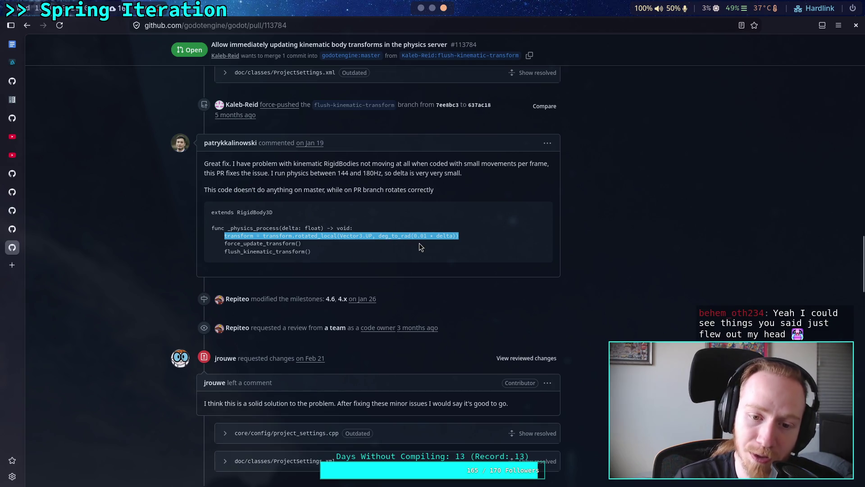
pyautogui.click(385, 252)
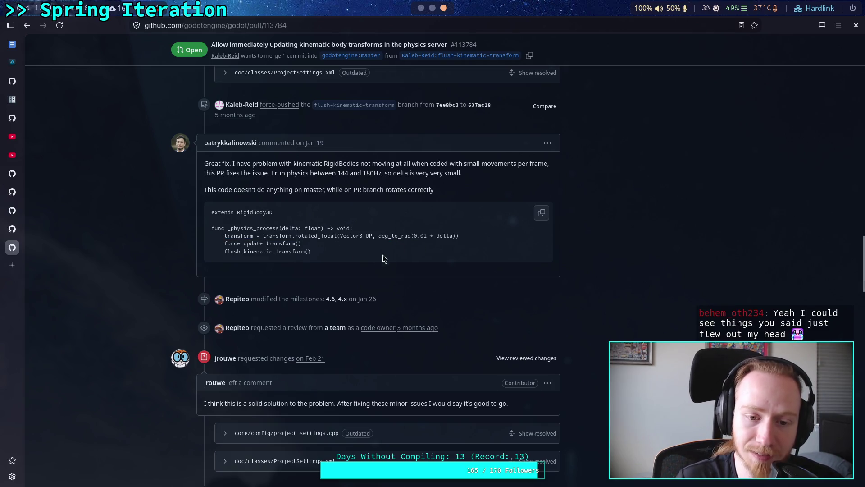
pyautogui.scroll(-3, 370, 276)
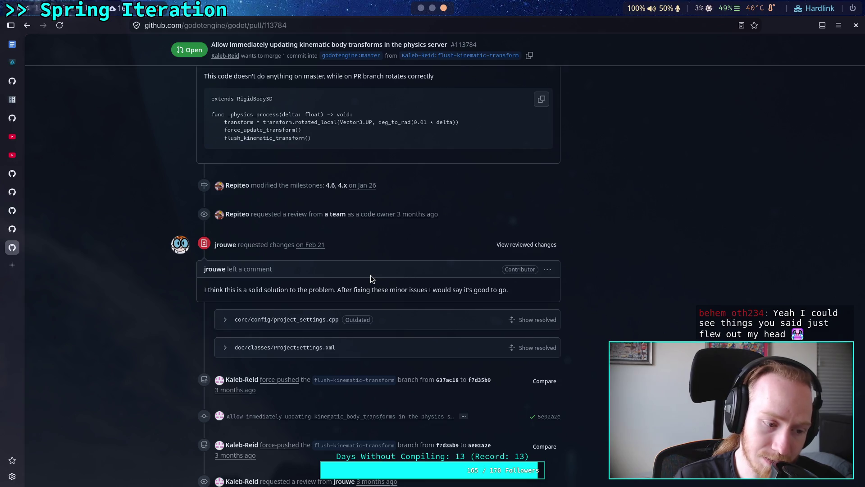
pyautogui.scroll(-3, 370, 275)
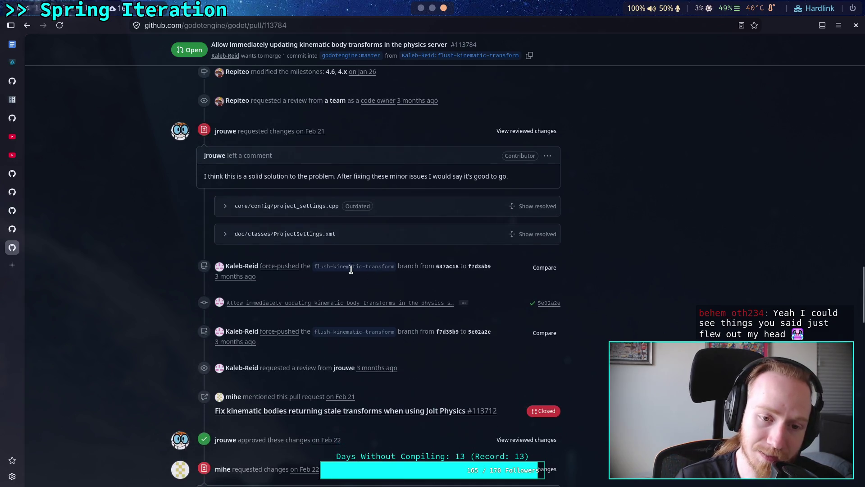
pyautogui.scroll(-2, 178, 215)
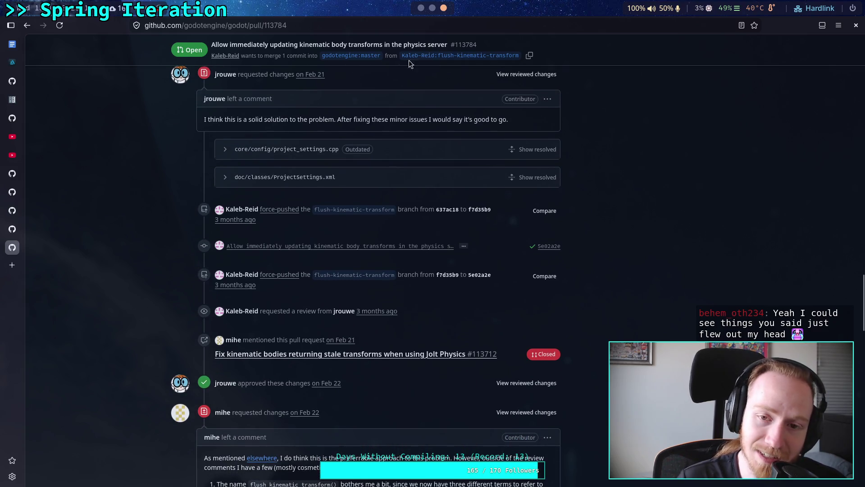
pyautogui.click(421, 8)
pyautogui.click(432, 8)
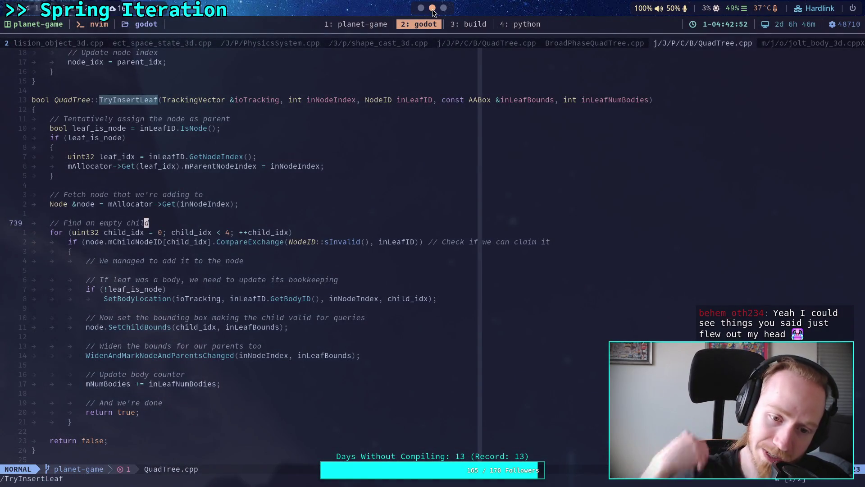
pyautogui.click(443, 7)
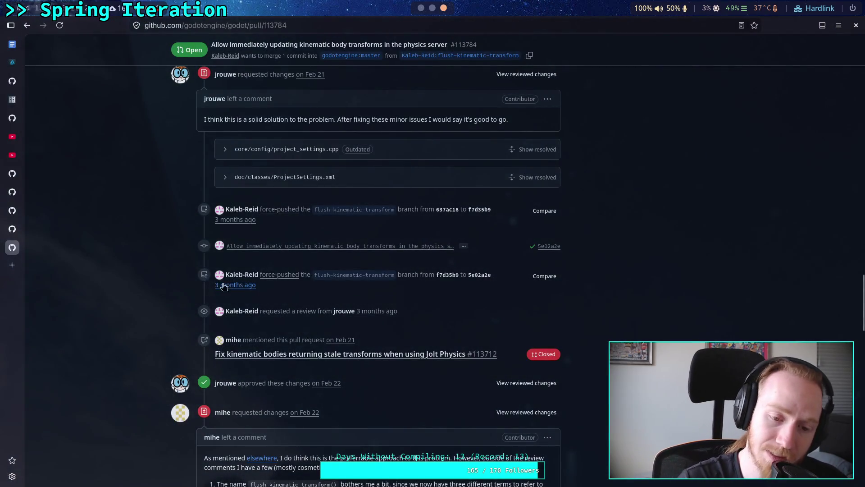
# Step: Scroll to the review suggestion and select the name force_update_kinematic_transform()
pyautogui.scroll(3, 177, 288)
pyautogui.scroll(-1, 177, 289)
pyautogui.scroll(-3, 177, 292)
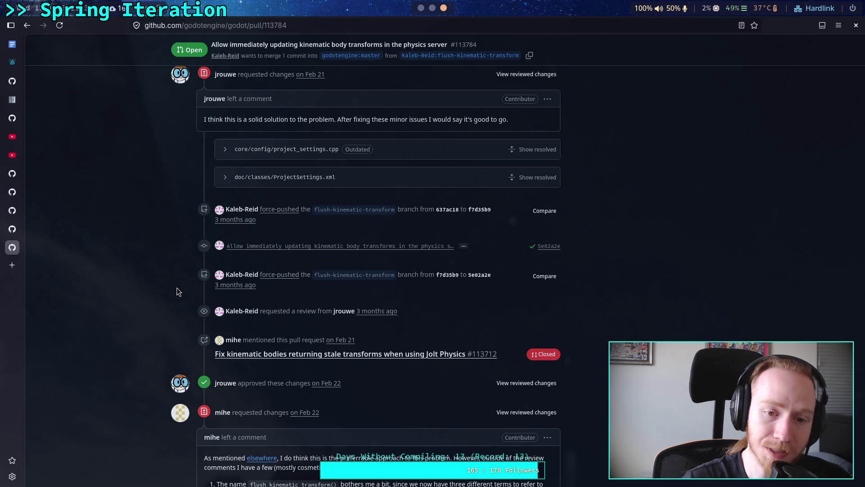
pyautogui.scroll(-5, 177, 291)
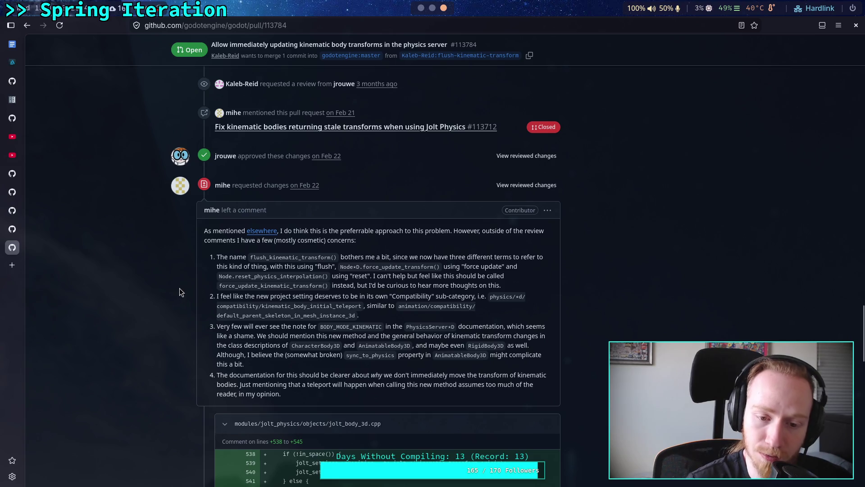
pyautogui.scroll(-1, 180, 292)
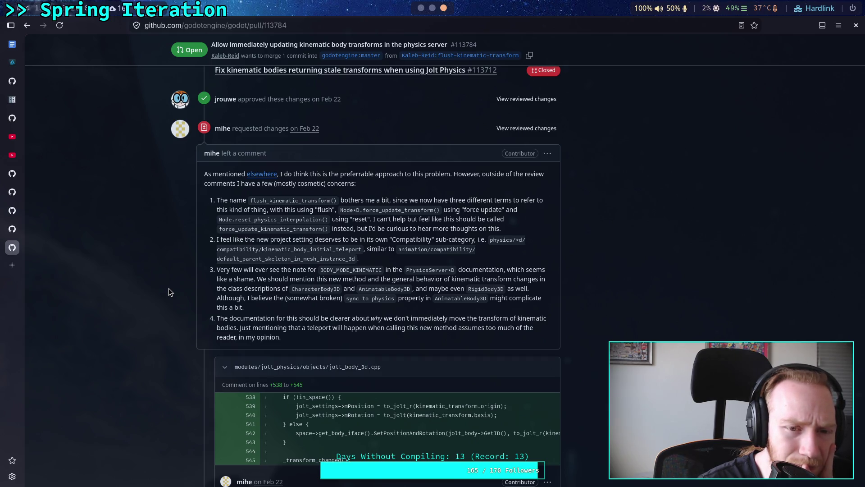
pyautogui.scroll(1, 168, 292)
pyautogui.scroll(-1, 169, 292)
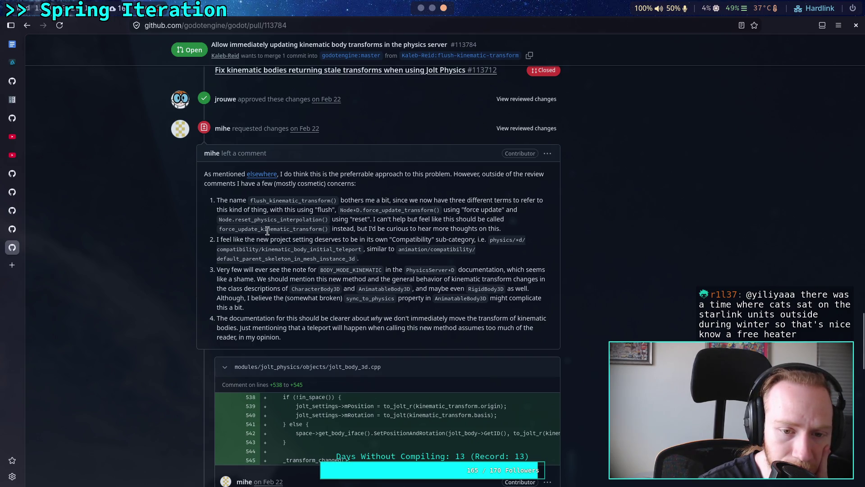
pyautogui.moveTo(322, 229)
pyautogui.mouseDown()
pyautogui.moveTo(234, 229)
pyautogui.moveTo(232, 238)
pyautogui.mouseUp()
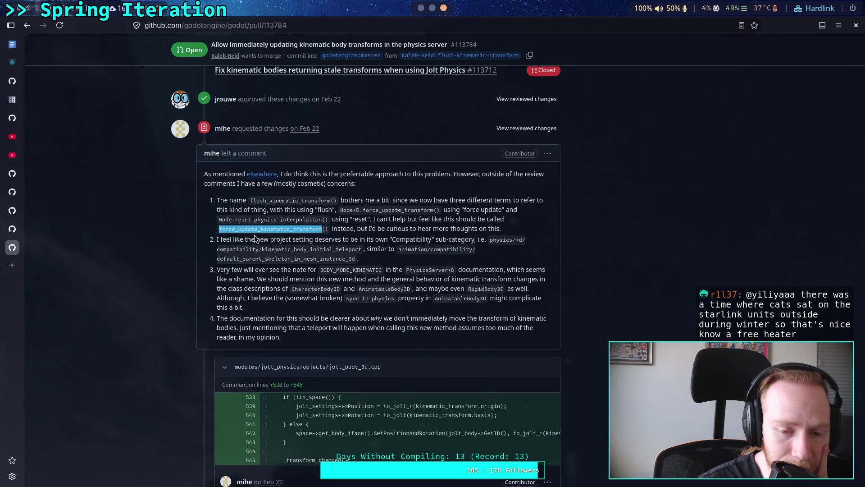
pyautogui.click(296, 232)
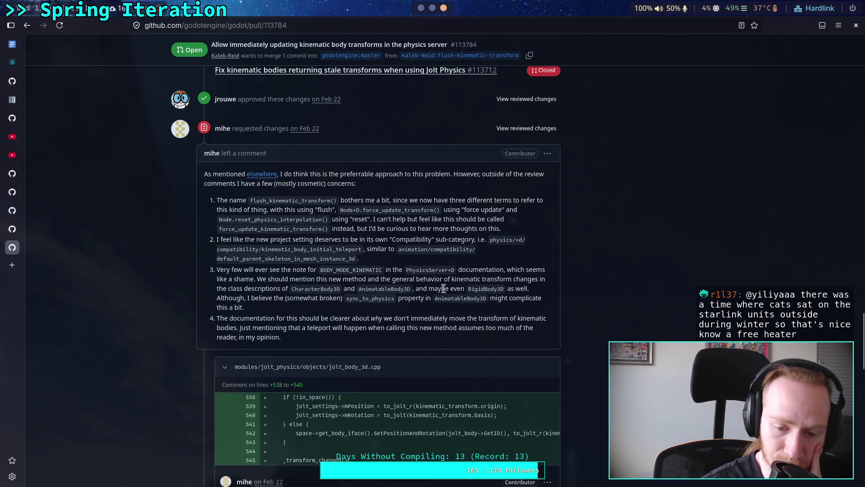
# Step: Finish the review comments, then open and scroll the pull request's Files changed view
pyautogui.scroll(-4, 443, 288)
pyautogui.scroll(-3, 444, 291)
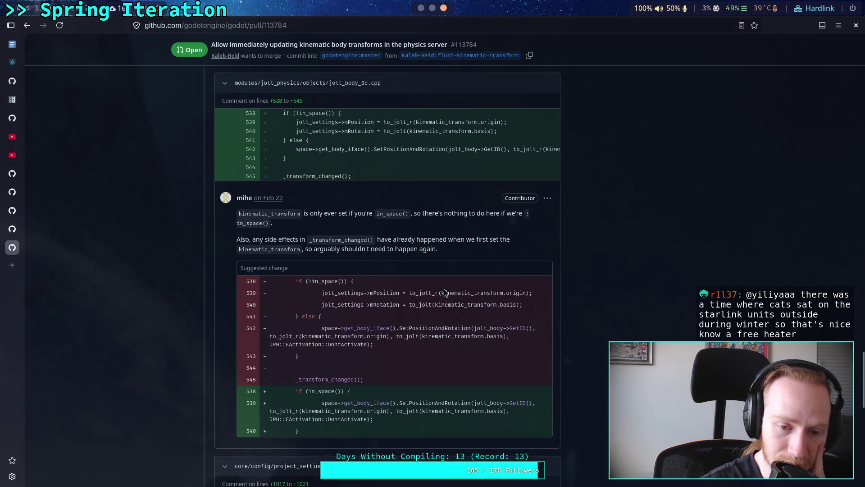
pyautogui.scroll(-9, 443, 292)
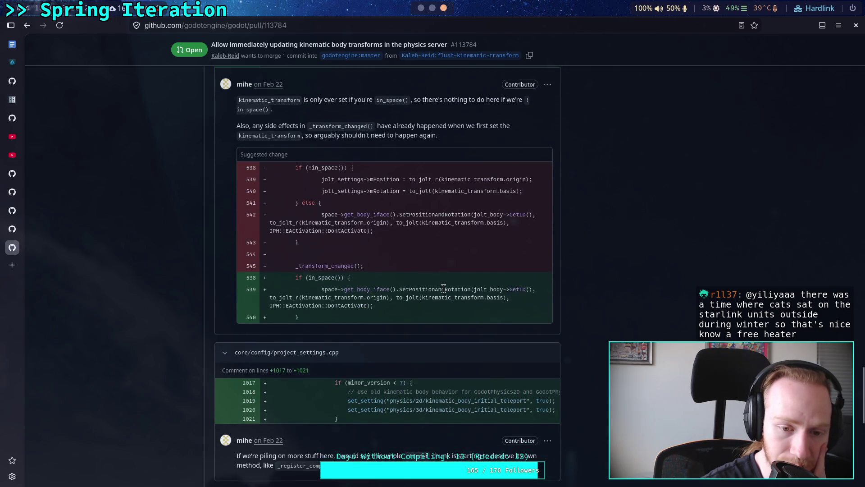
pyautogui.scroll(-3, 443, 289)
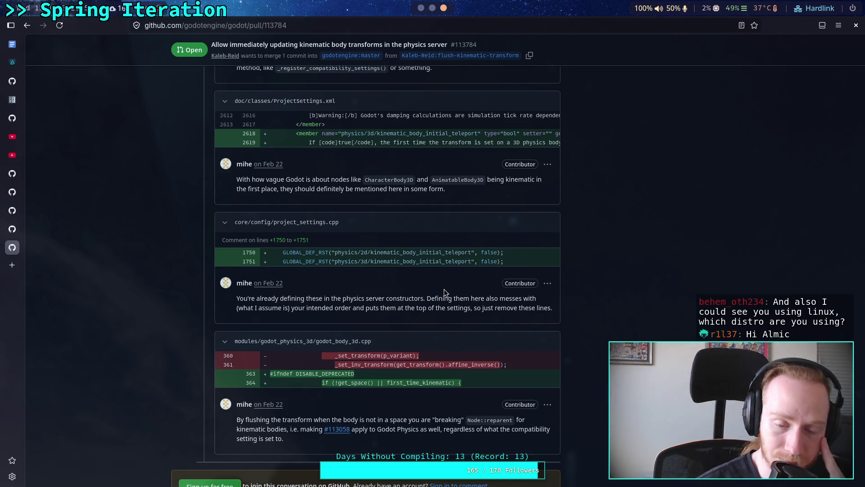
pyautogui.scroll(-2, 428, 255)
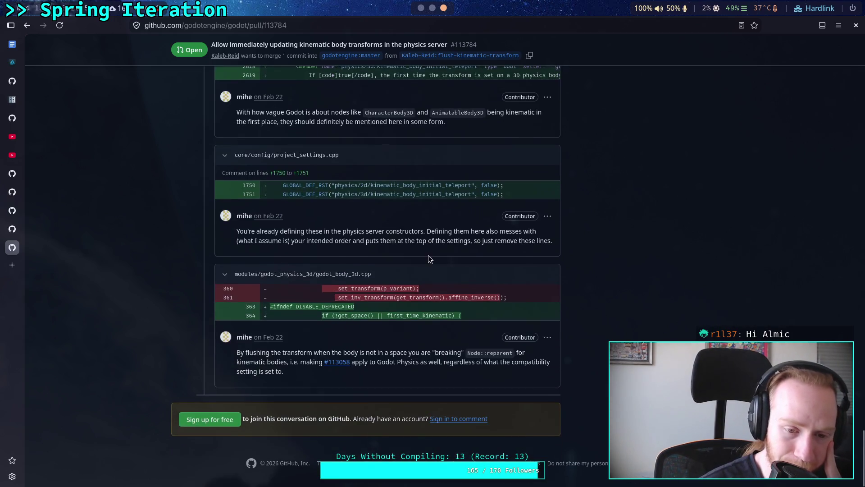
pyautogui.scroll(10, 428, 255)
pyautogui.scroll(15, 398, 241)
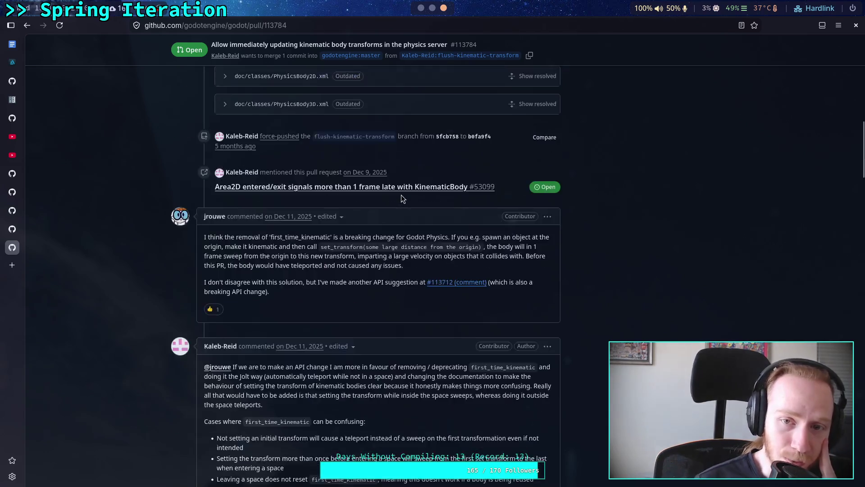
pyautogui.click(407, 198)
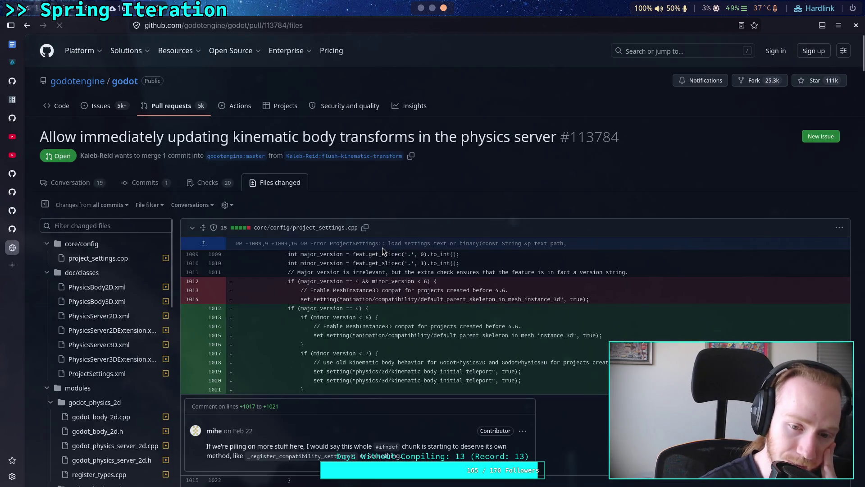
pyautogui.scroll(-3, 382, 248)
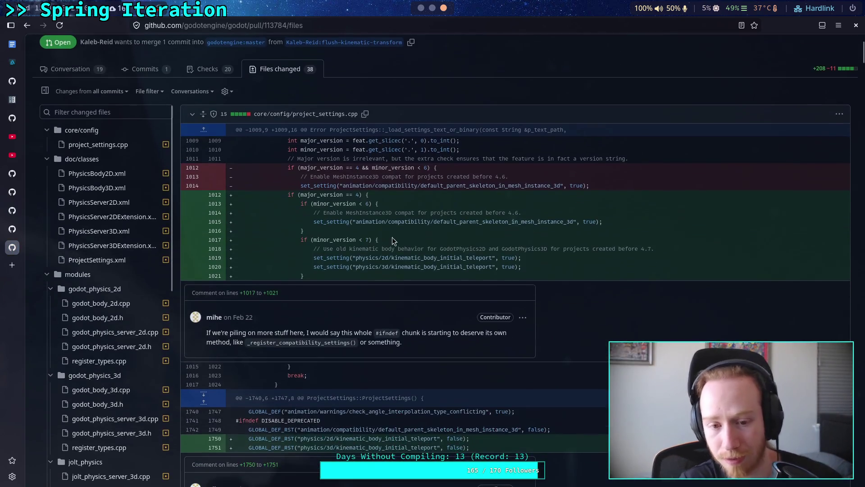
pyautogui.scroll(-3, 541, 296)
pyautogui.scroll(-15, 541, 296)
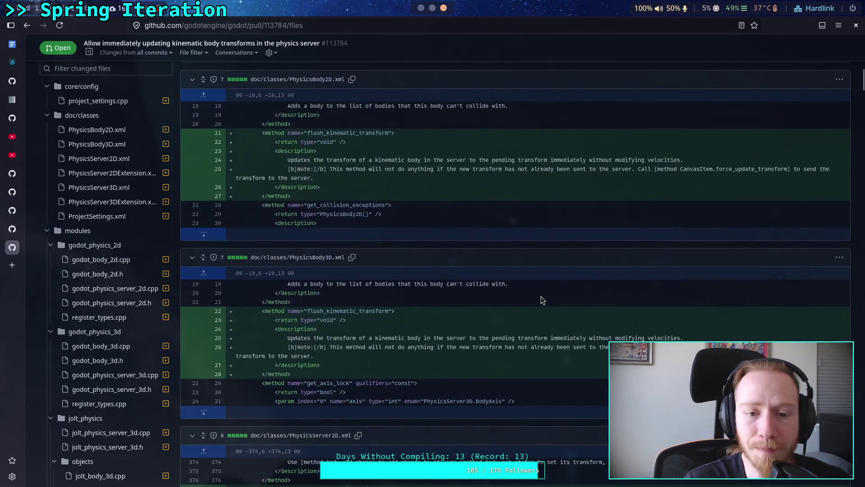
pyautogui.scroll(-15, 541, 298)
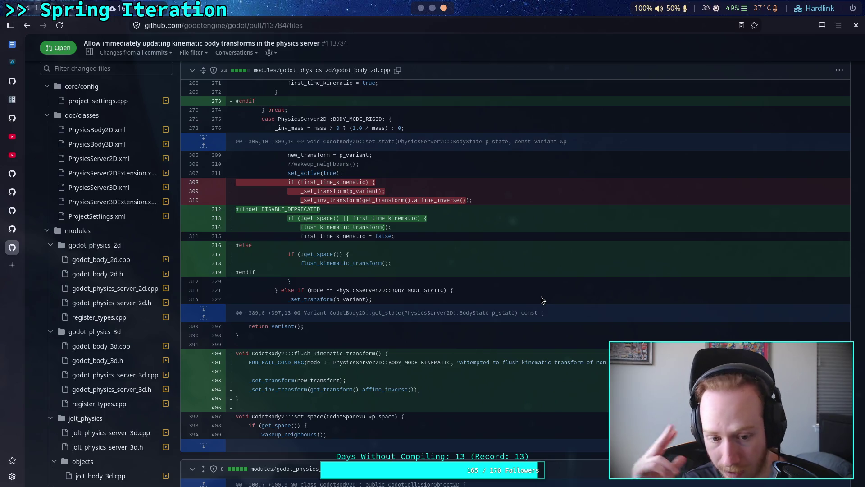
# Step: Collapse the ten godot_physics 2D and 3D diffs, including both register_types.cpp files
pyautogui.scroll(5, 455, 208)
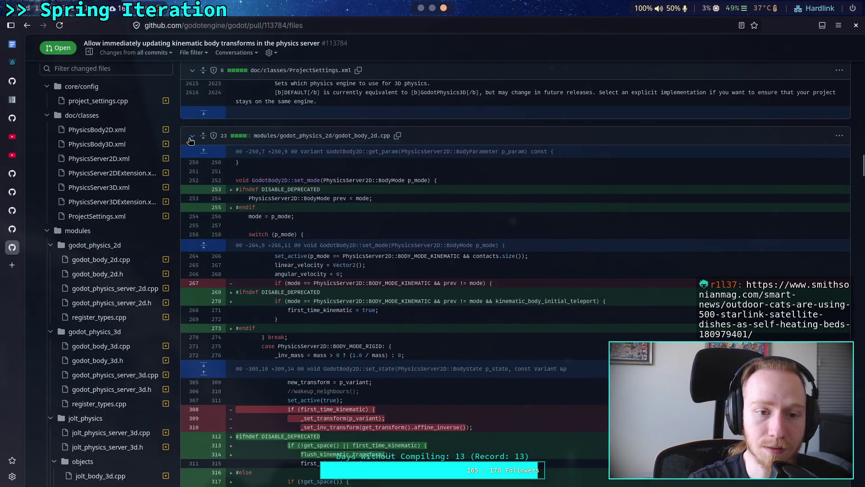
pyautogui.click(191, 143)
pyautogui.click(192, 161)
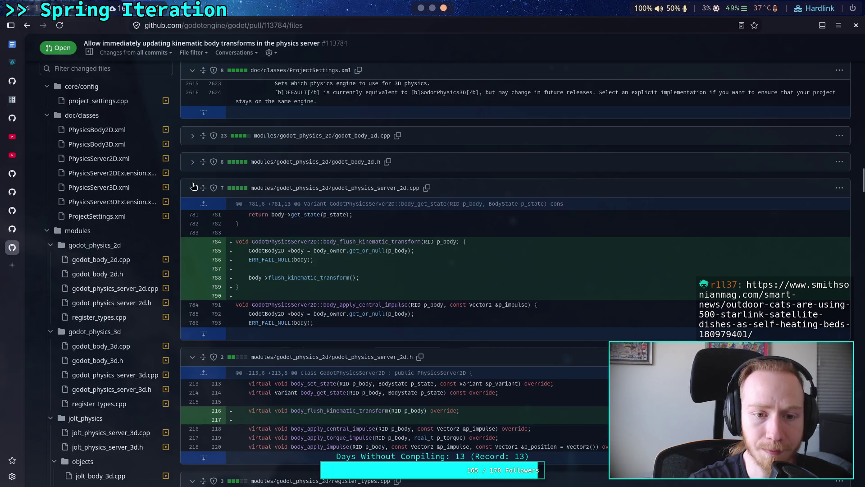
pyautogui.click(191, 188)
pyautogui.click(192, 213)
pyautogui.click(192, 240)
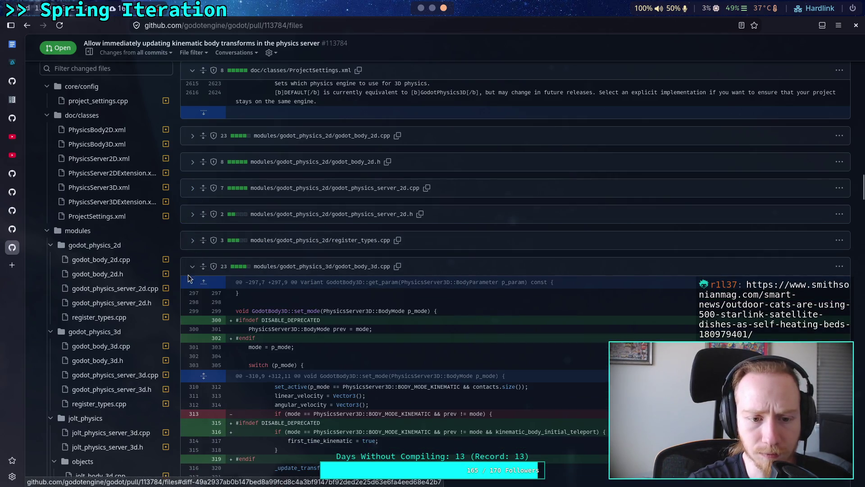
pyautogui.click(192, 266)
pyautogui.click(192, 292)
pyautogui.click(192, 318)
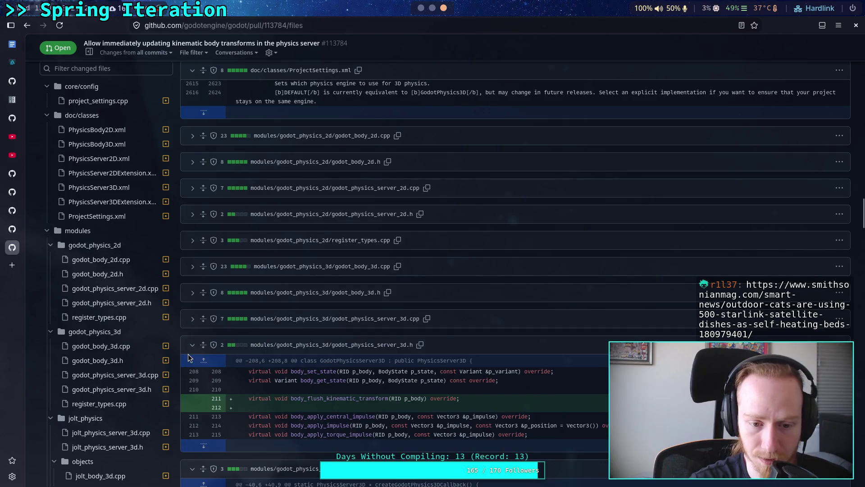
pyautogui.click(192, 346)
pyautogui.click(192, 371)
# Step: Scroll past the collapsed diffs to the physics_body_2d.cpp and jolt_body_3d.cpp changes
pyautogui.scroll(-5, 192, 288)
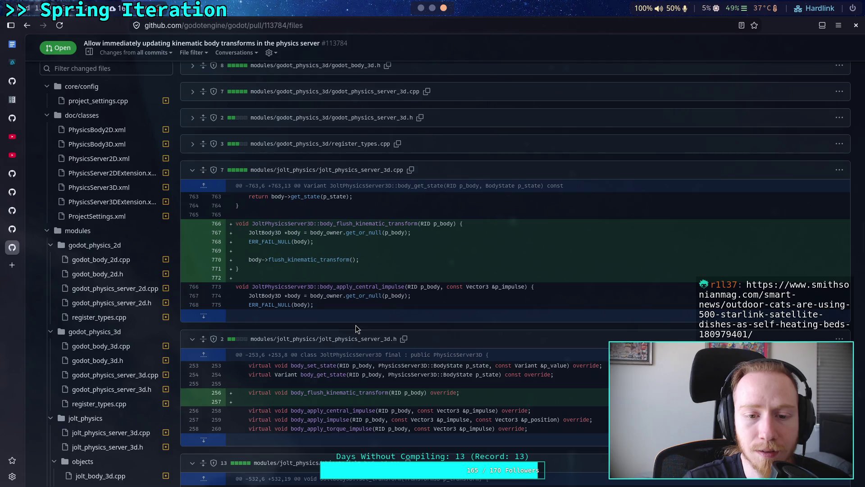
pyautogui.scroll(-2, 332, 308)
pyautogui.scroll(-2, 332, 309)
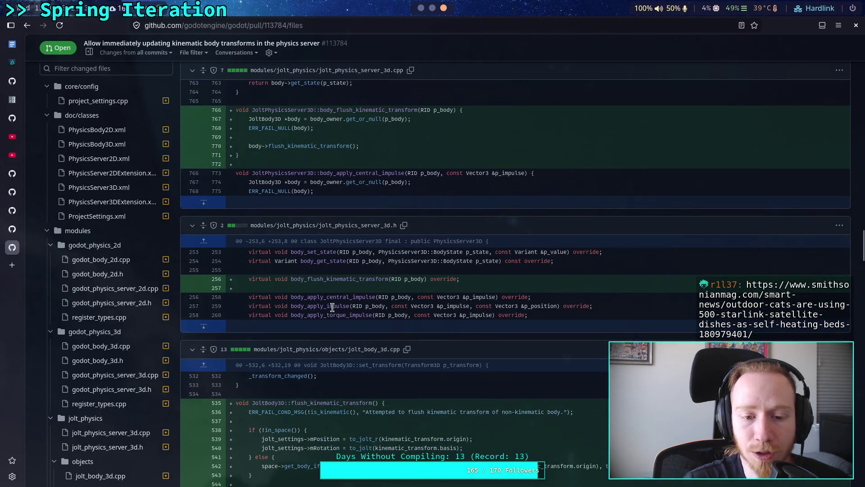
pyautogui.scroll(-6, 333, 307)
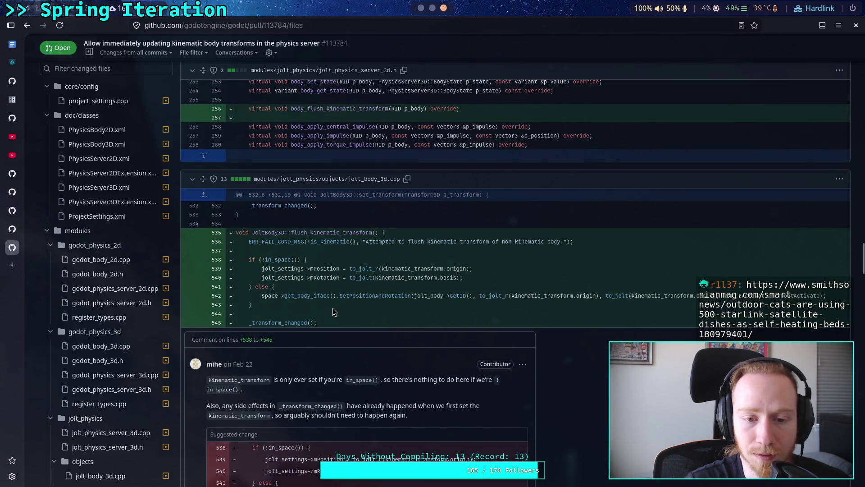
pyautogui.scroll(-4, 334, 311)
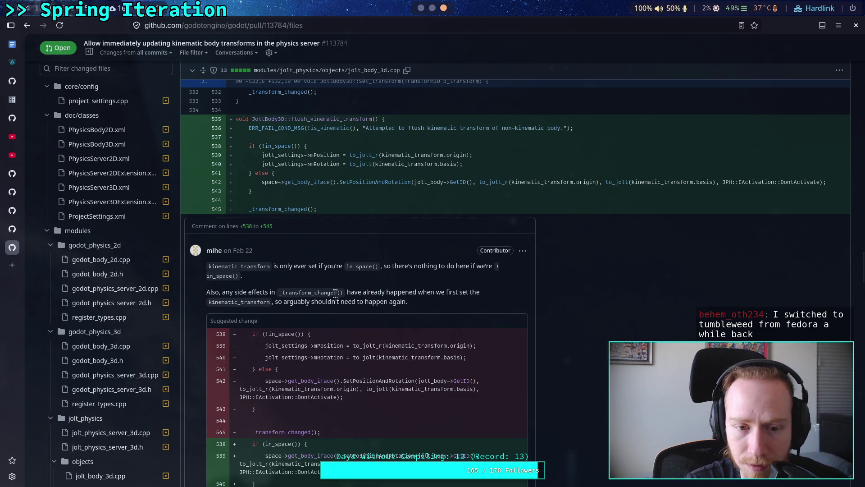
pyautogui.scroll(-5, 345, 275)
# Step: Scroll through the remaining diffs, then switch pull request #113784 to its Conversation tab
pyautogui.scroll(-6, 377, 336)
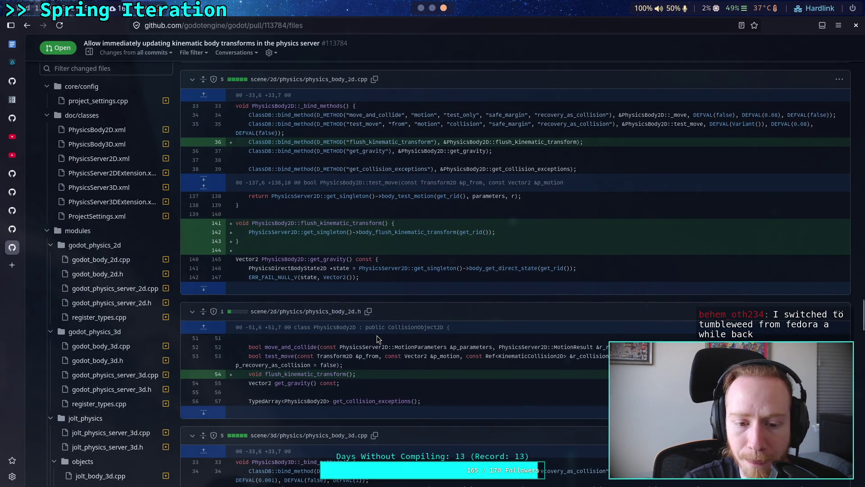
pyautogui.scroll(-7, 376, 337)
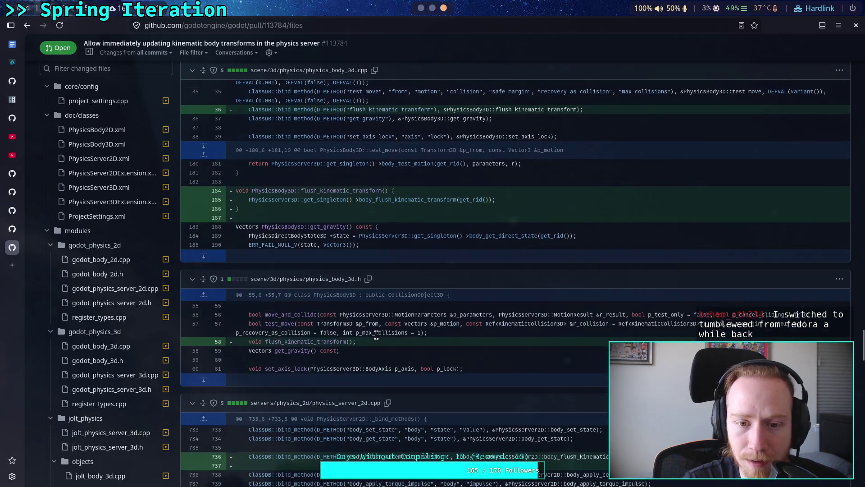
pyautogui.scroll(-6, 376, 336)
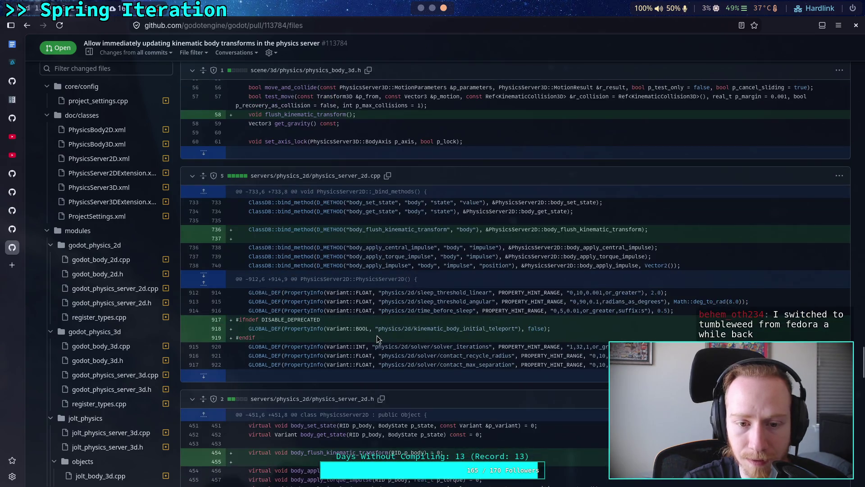
pyautogui.scroll(-10, 377, 338)
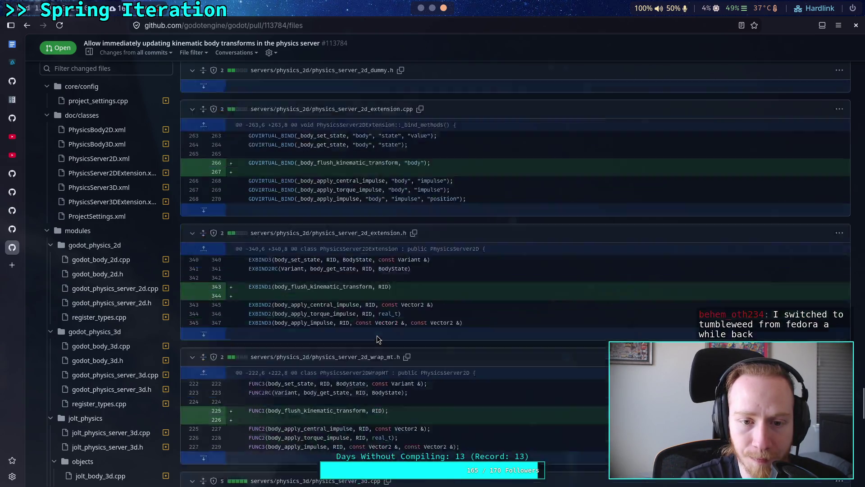
pyautogui.scroll(-6, 377, 339)
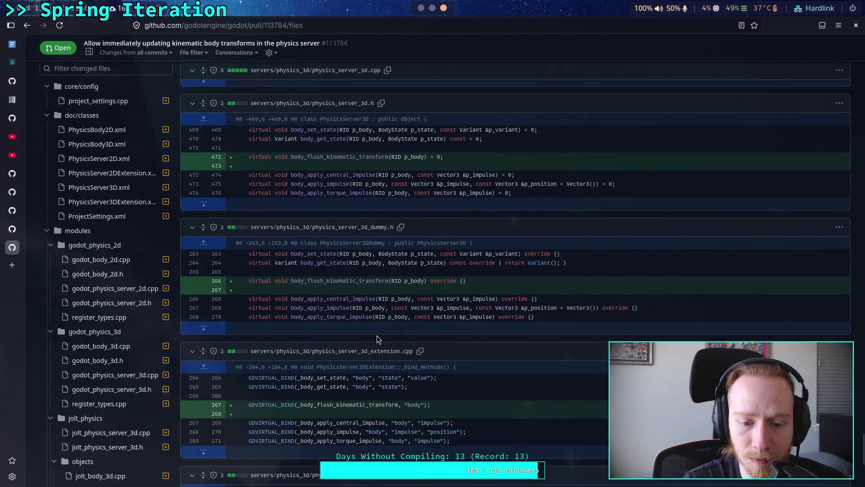
pyautogui.scroll(-5, 377, 338)
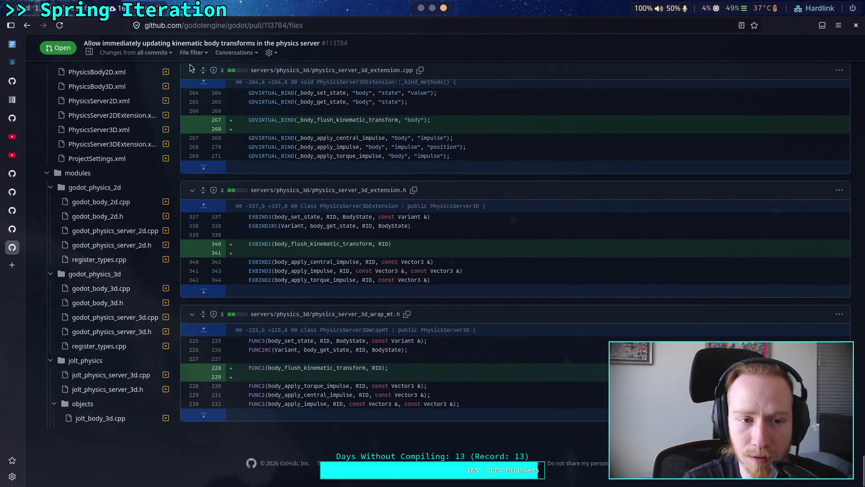
pyautogui.scroll(15, 277, 302)
pyautogui.scroll(15, 277, 301)
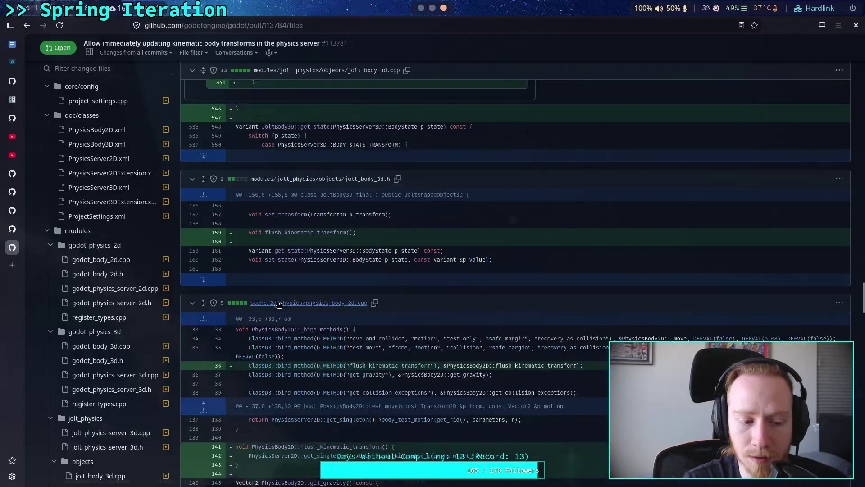
pyautogui.scroll(15, 276, 301)
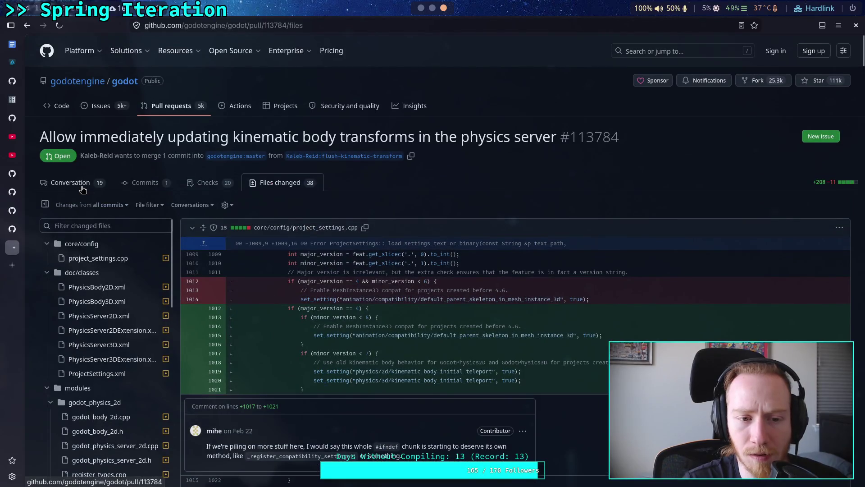
pyautogui.click(82, 185)
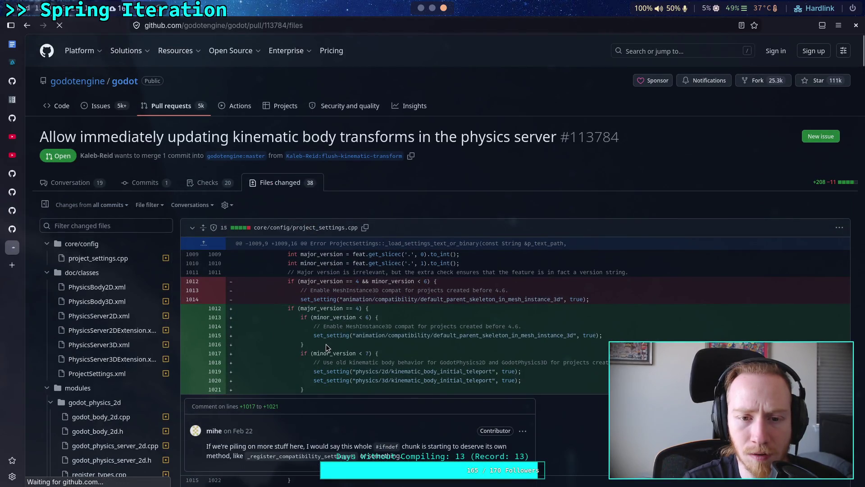
# Step: Scroll to the footer, then back up the timeline to the flush_kinematic_transform() description
pyautogui.scroll(-15, 323, 333)
pyautogui.scroll(-20, 319, 329)
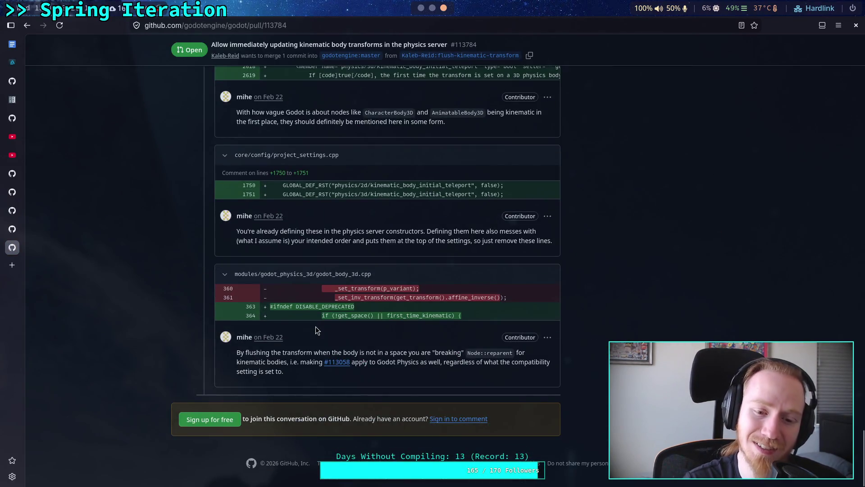
pyautogui.scroll(15, 316, 330)
pyautogui.scroll(10, 315, 330)
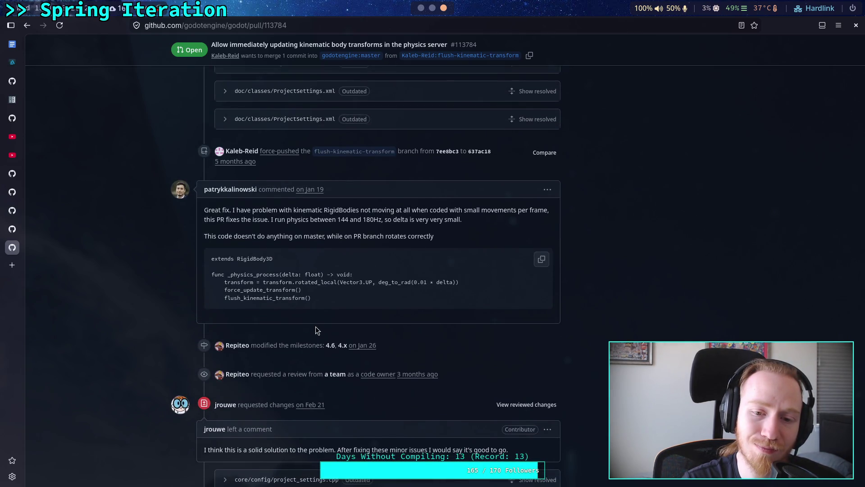
pyautogui.scroll(9, 316, 330)
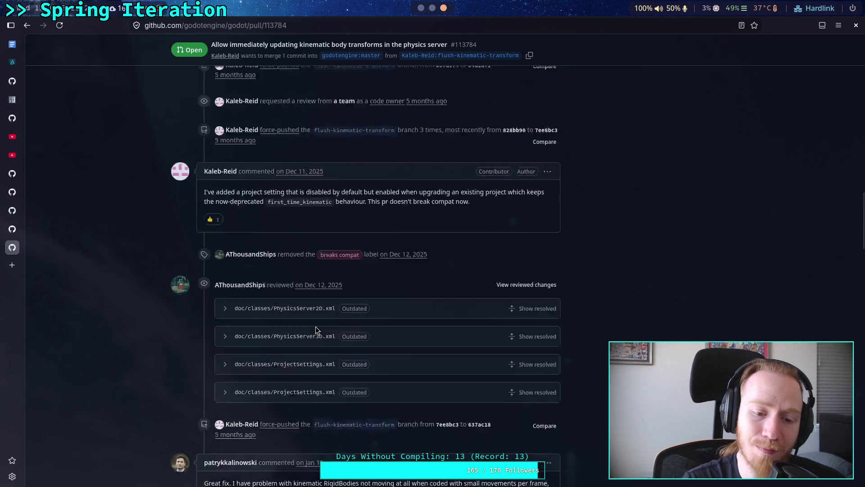
pyautogui.scroll(5, 315, 326)
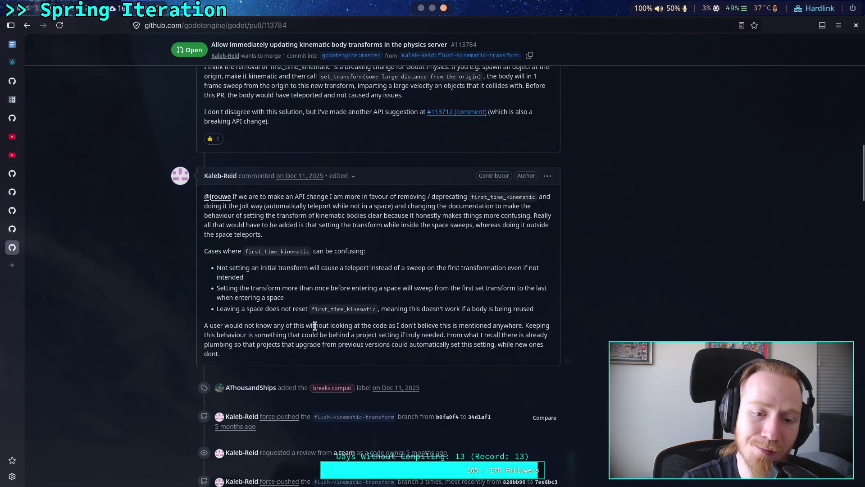
pyautogui.scroll(8, 316, 327)
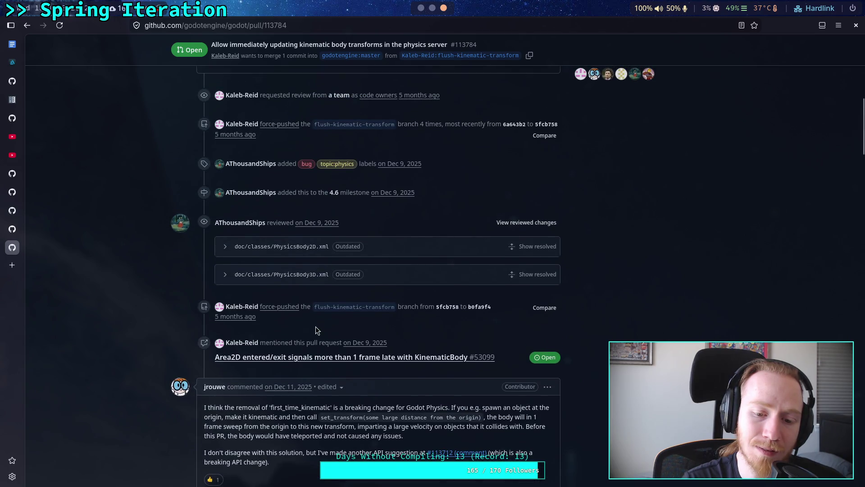
pyautogui.scroll(8, 315, 327)
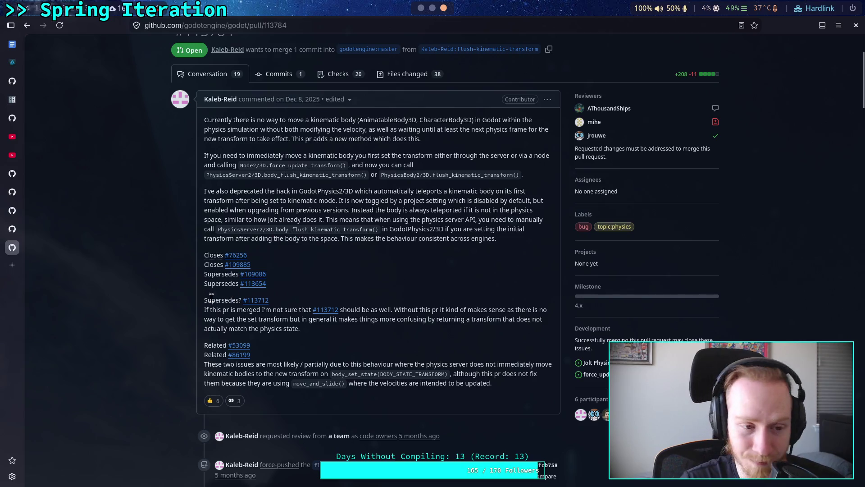
# Step: Close the pull request tab, skim issue #76256, and move to proposal #5181
pyautogui.click(6, 243)
pyautogui.scroll(10, 231, 292)
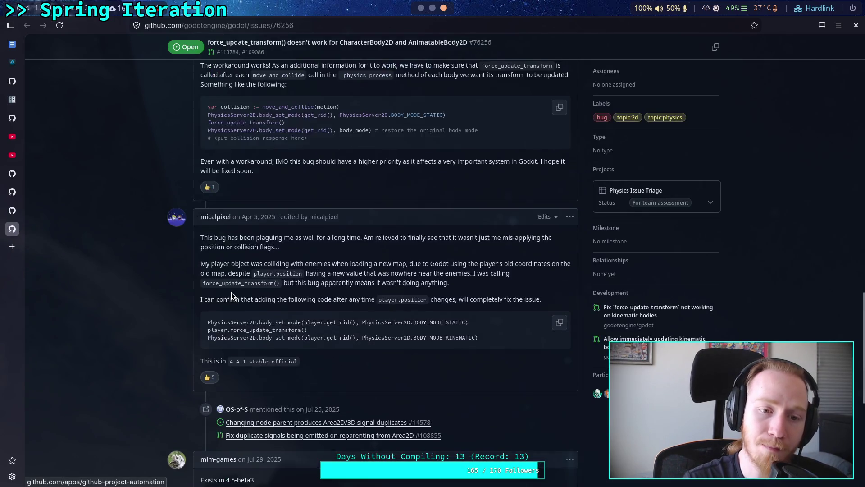
pyautogui.scroll(6, 214, 289)
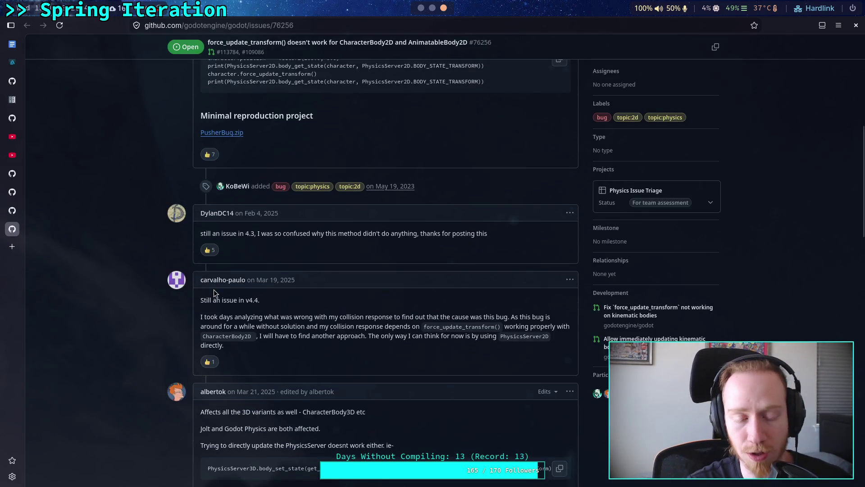
pyautogui.scroll(4, 251, 260)
pyautogui.scroll(4, 249, 256)
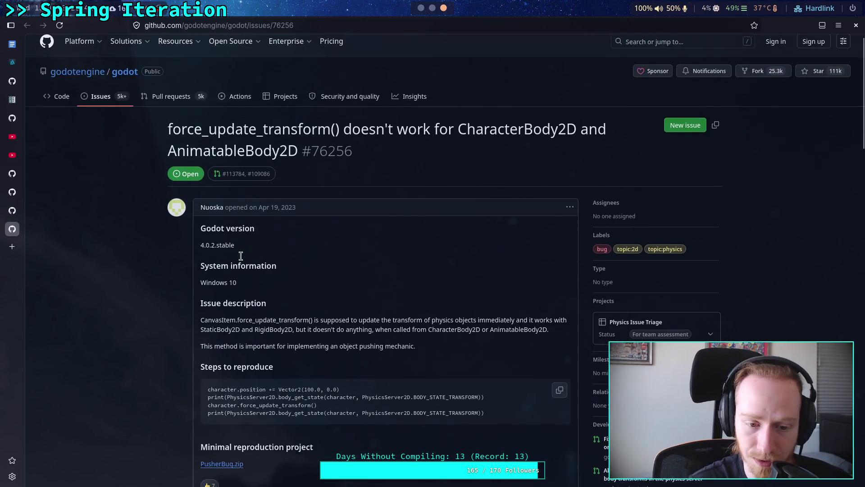
pyautogui.click(12, 210)
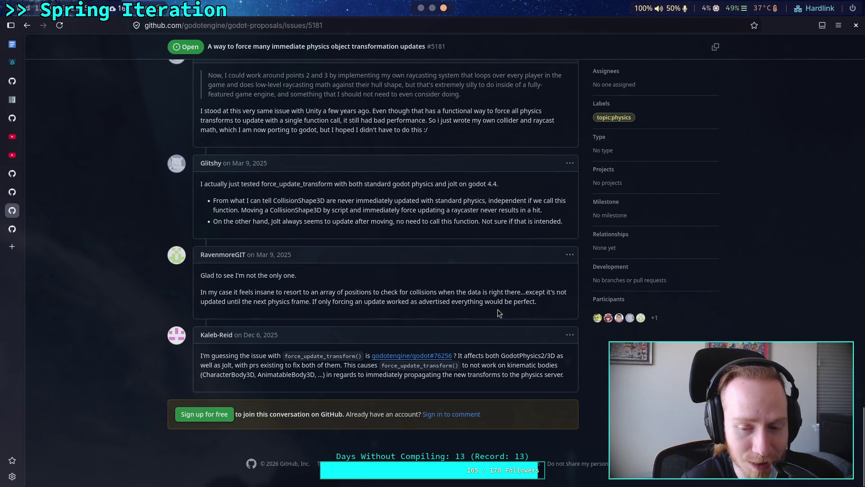
pyautogui.moveTo(545, 301)
pyautogui.mouseDown()
pyautogui.moveTo(206, 292)
pyautogui.moveTo(223, 276)
pyautogui.mouseUp()
pyautogui.click(279, 299)
pyautogui.scroll(2, 301, 306)
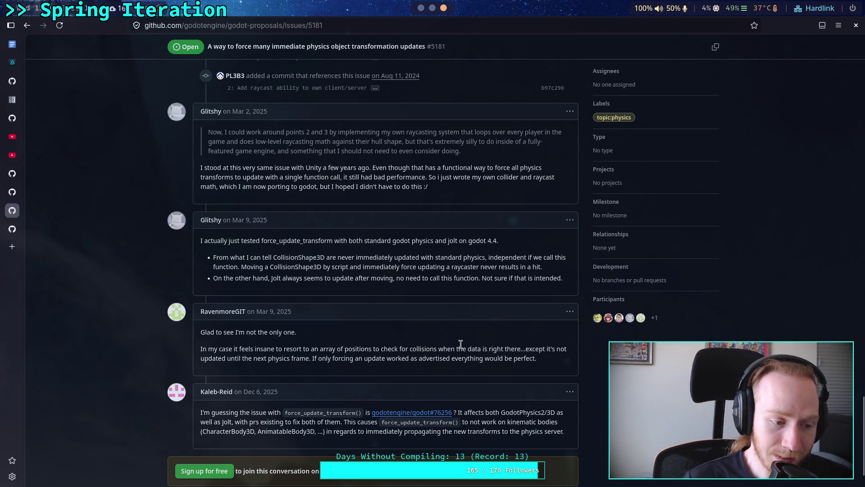
pyautogui.scroll(-2, 442, 379)
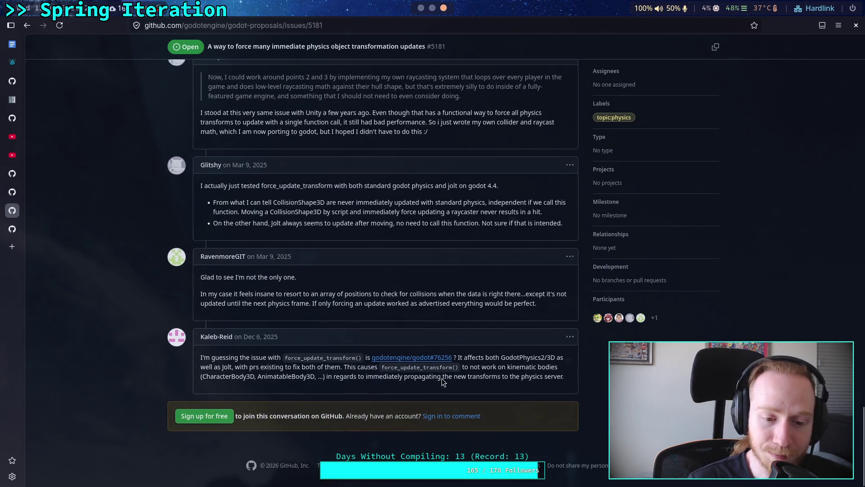
pyautogui.scroll(10, 442, 379)
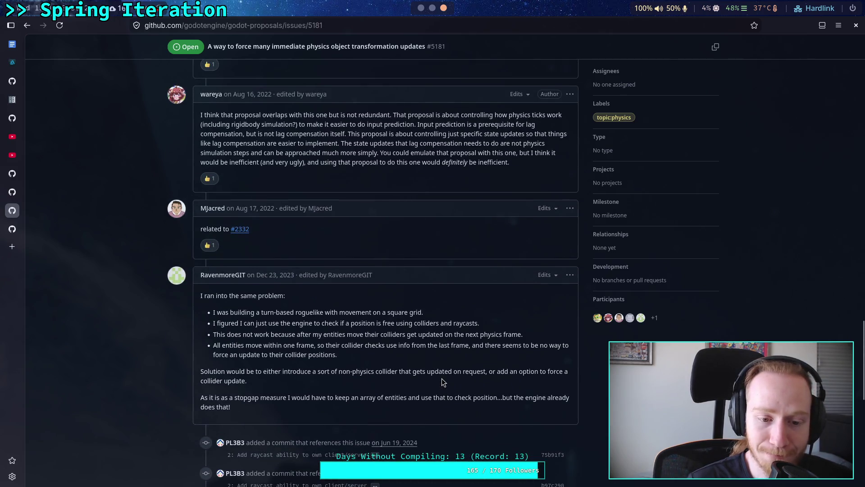
pyautogui.scroll(1, 441, 382)
pyautogui.scroll(-6, 442, 381)
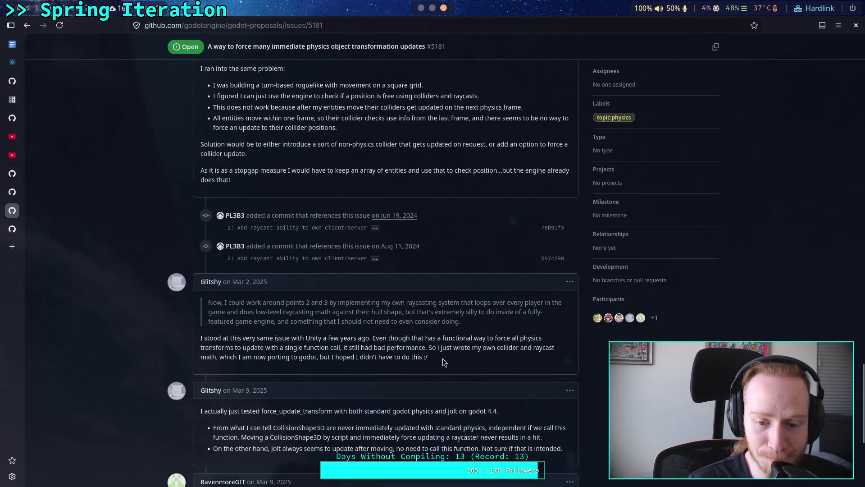
pyautogui.scroll(3, 443, 358)
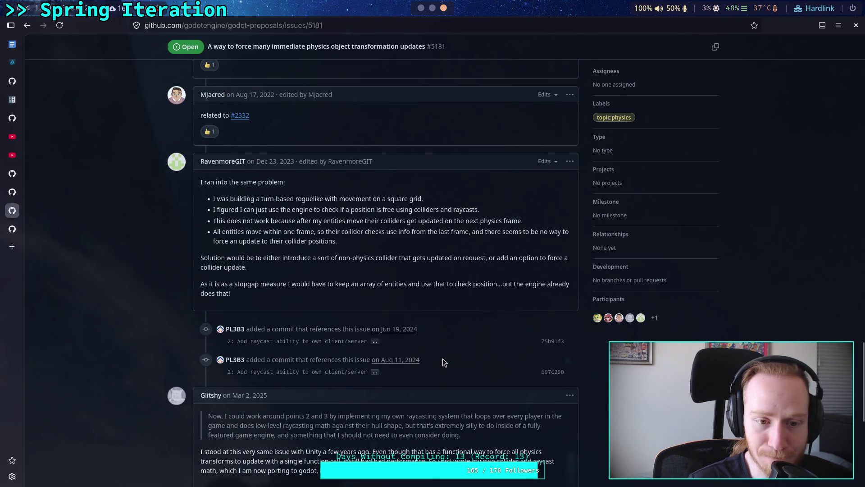
pyautogui.scroll(1, 442, 362)
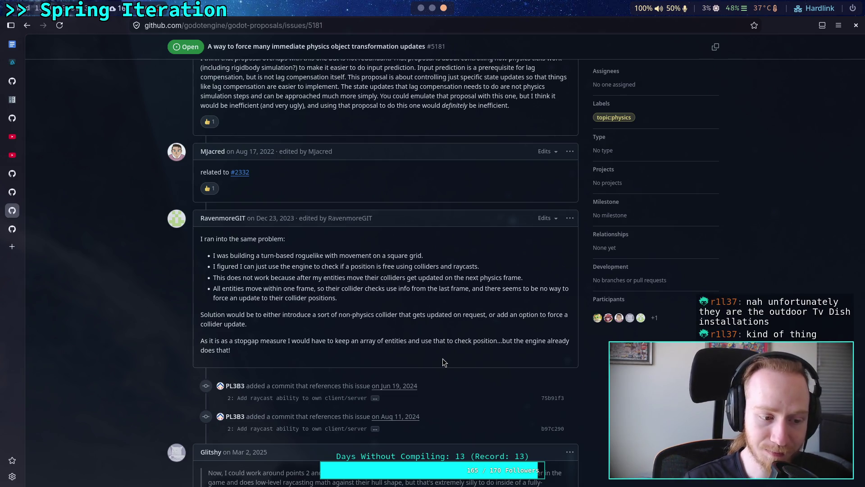
pyautogui.scroll(4, 428, 351)
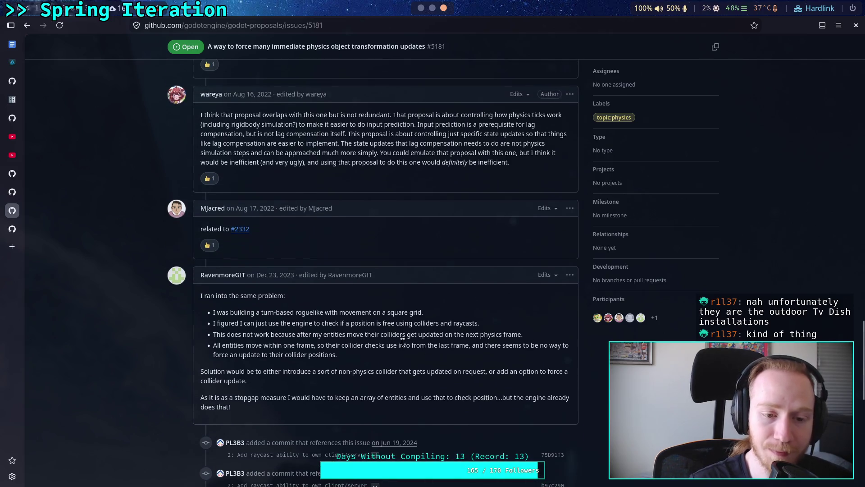
# Step: Highlight the paragraph about overlapping proposals and scroll back through the comments
pyautogui.moveTo(514, 276)
pyautogui.mouseDown()
pyautogui.moveTo(305, 264)
pyautogui.moveTo(201, 227)
pyautogui.mouseUp()
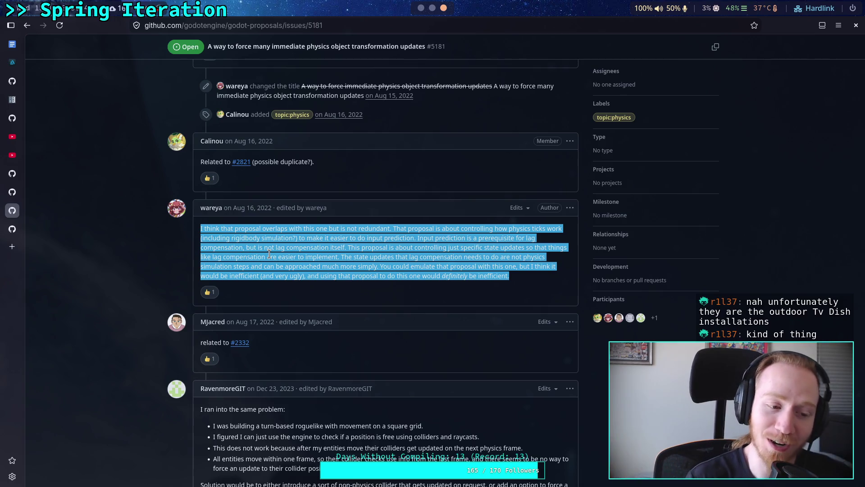
pyautogui.click(516, 280)
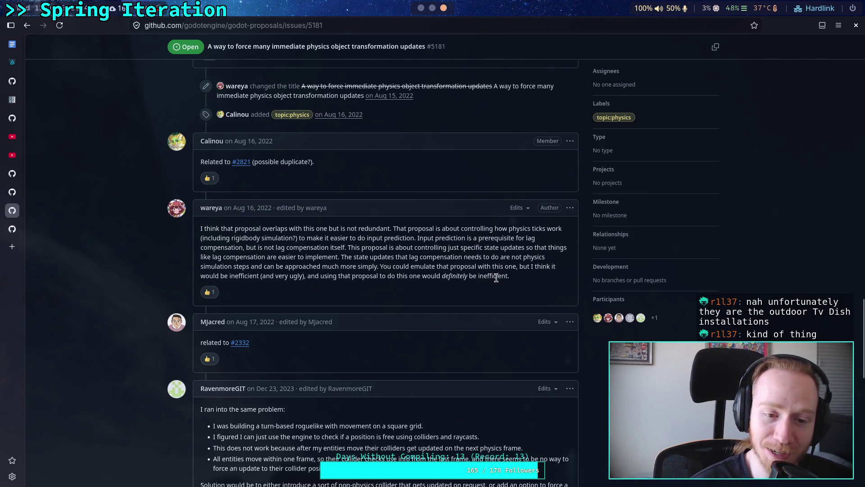
pyautogui.scroll(1, 494, 276)
pyautogui.scroll(7, 495, 276)
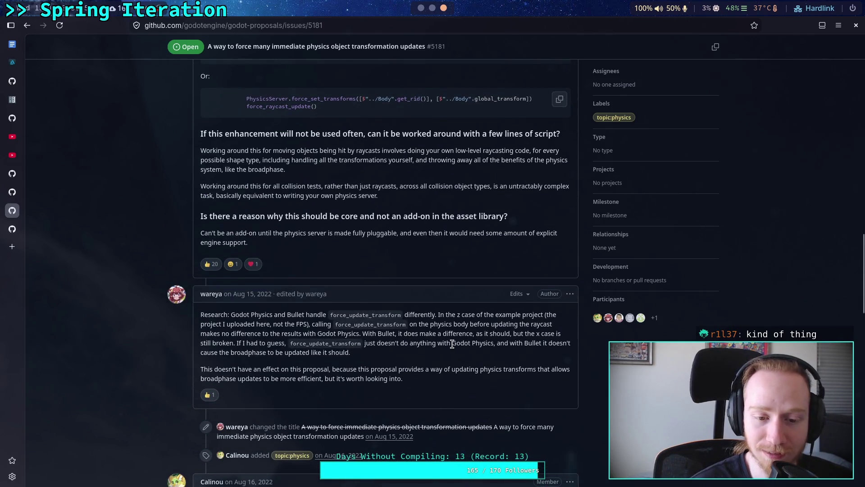
pyautogui.scroll(4, 452, 342)
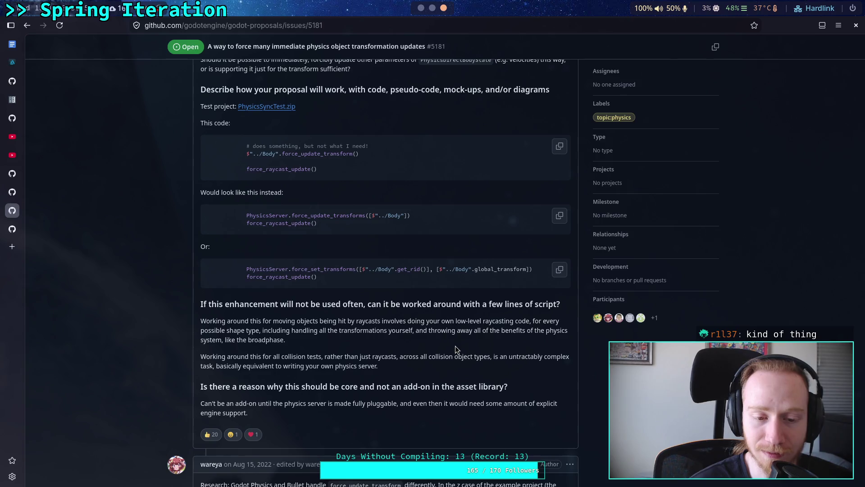
pyautogui.scroll(-1, 455, 345)
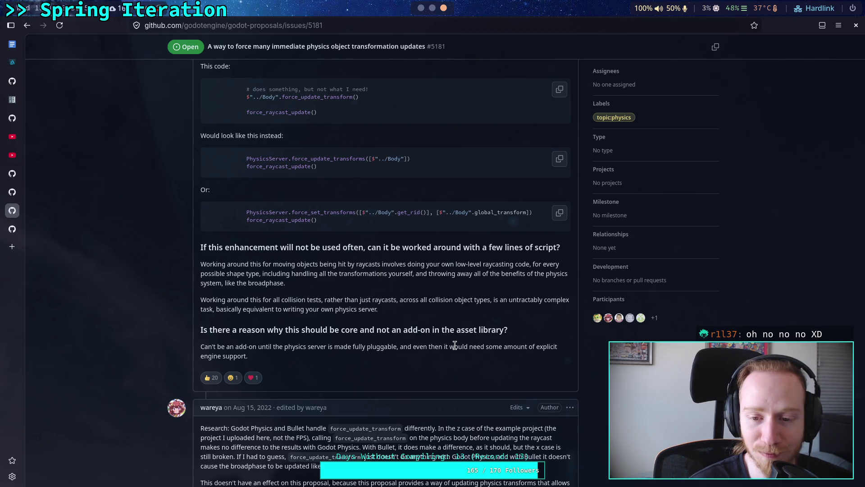
pyautogui.scroll(2, 455, 345)
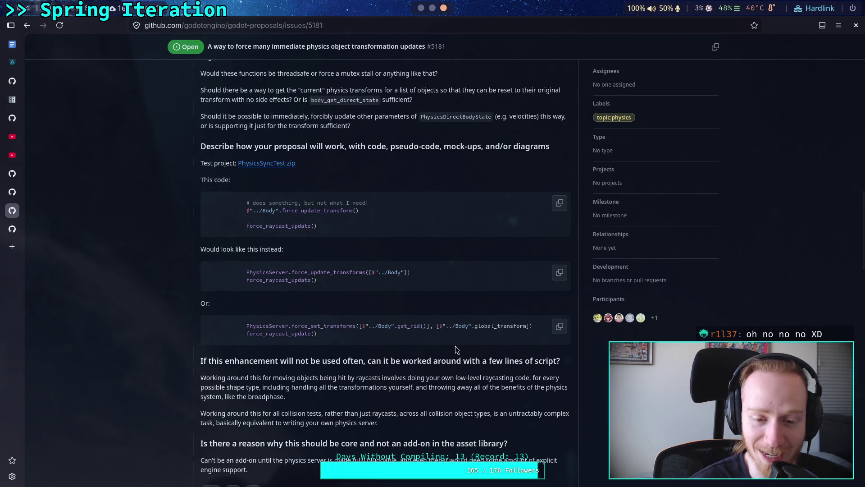
pyautogui.scroll(-3, 455, 346)
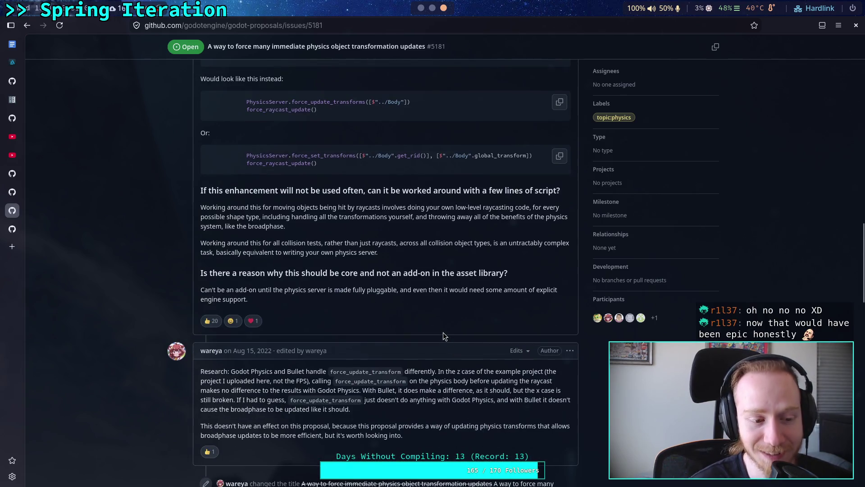
pyautogui.scroll(2, 427, 320)
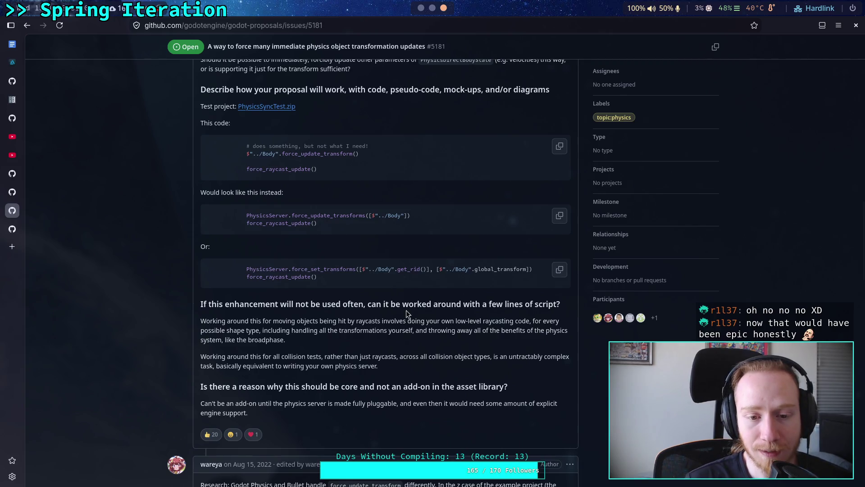
# Step: Select parts of the force_set_transforms code example, scroll the comments, then switch to Neovim
pyautogui.moveTo(318, 277); pyautogui.dragTo(253, 268)
pyautogui.click(326, 296)
pyautogui.moveTo(318, 277); pyautogui.dragTo(295, 269)
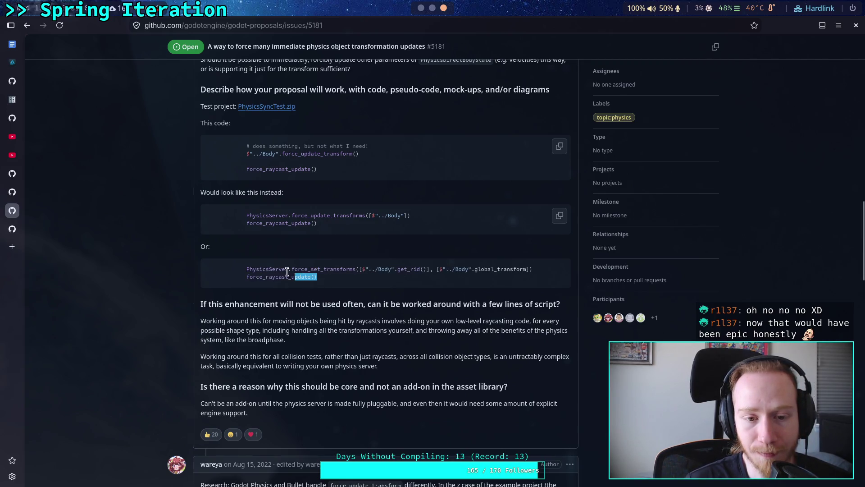
pyautogui.click(324, 293)
pyautogui.scroll(-4, 323, 293)
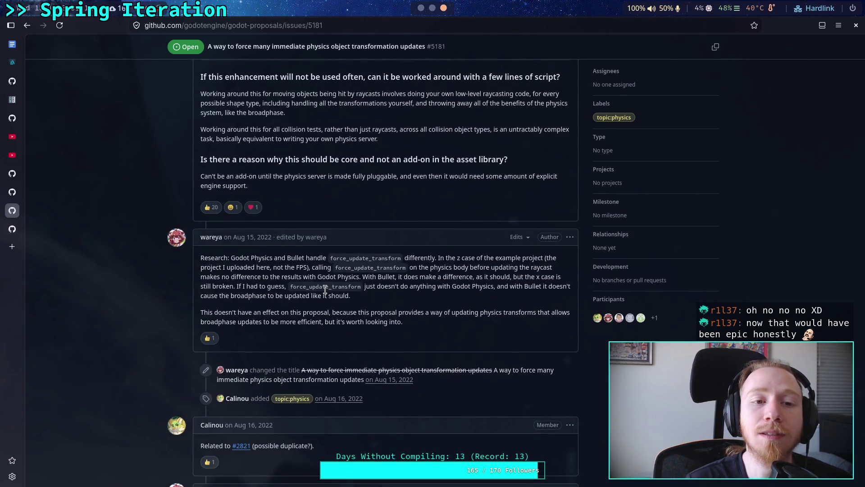
pyautogui.scroll(20, 326, 289)
pyautogui.scroll(-4, 328, 293)
pyautogui.scroll(-12, 327, 292)
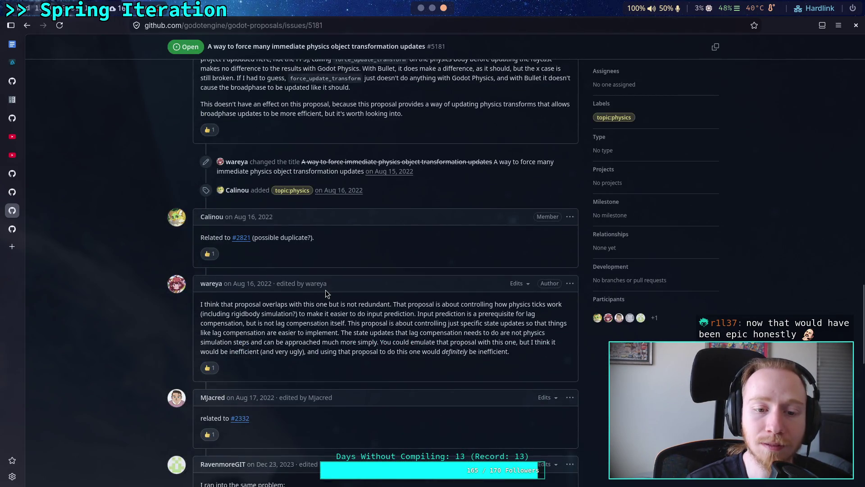
pyautogui.scroll(-9, 325, 290)
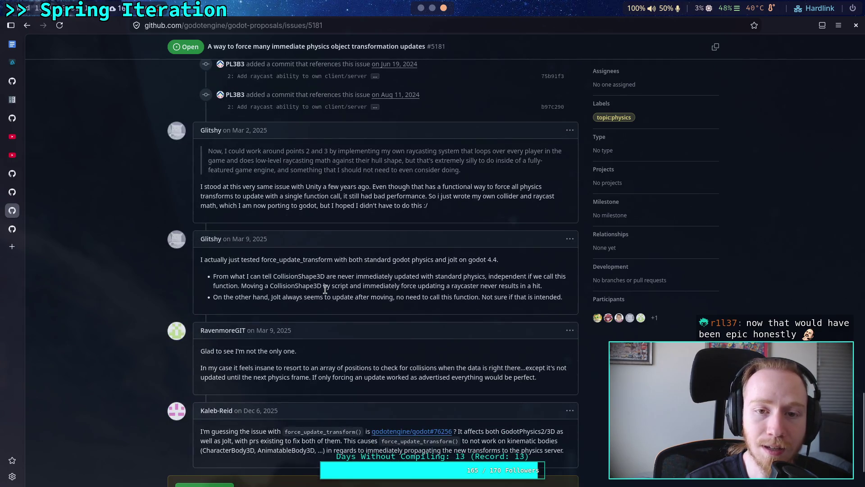
pyautogui.scroll(-2, 326, 289)
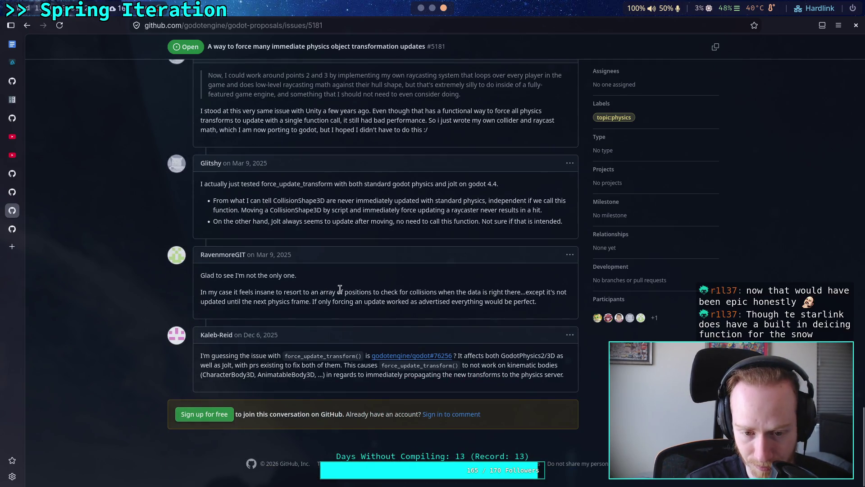
pyautogui.scroll(5, 326, 289)
pyautogui.scroll(20, 340, 290)
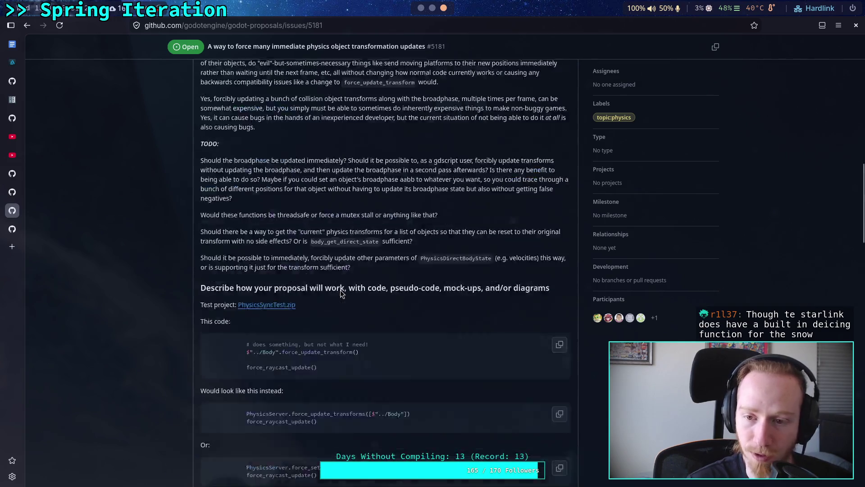
pyautogui.click(432, 8)
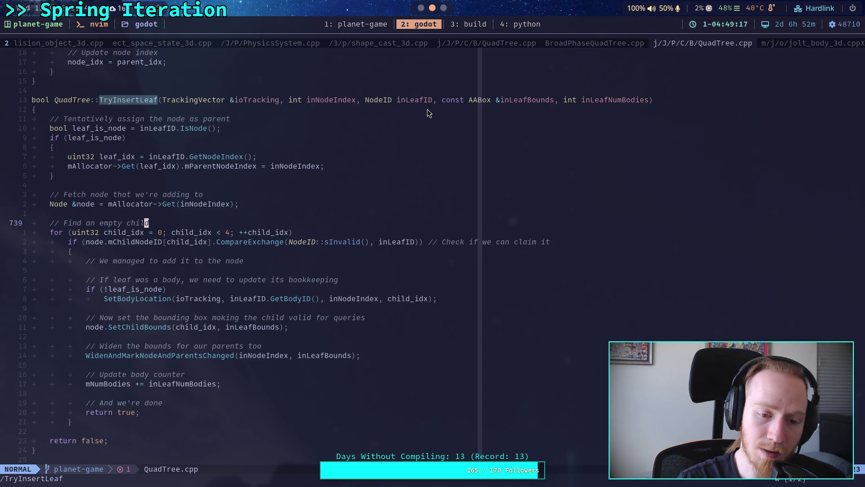
# Step: Search /SetBodyLocation and jump to its definition on line 146 of QuadTree.cpp
pyautogui.press('/')
pyautogui.write('Set')
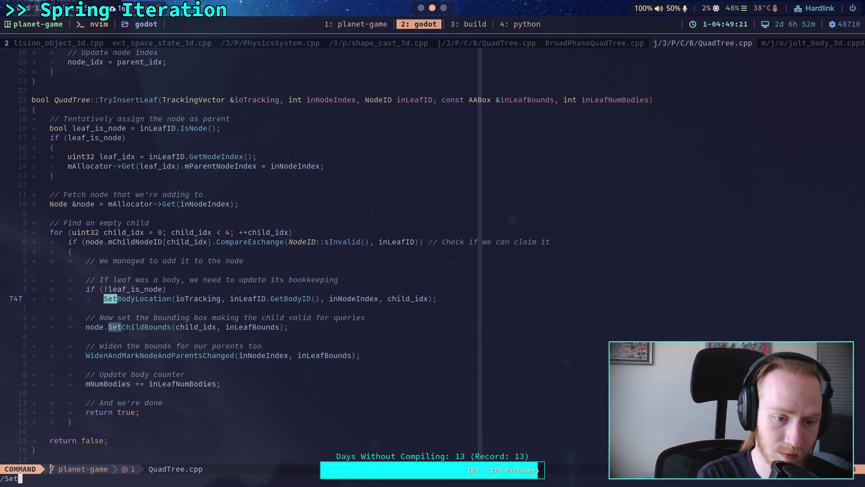
pyautogui.write('BodyLocation')
pyautogui.press('Return')
pyautogui.press('n')
pyautogui.press('n')
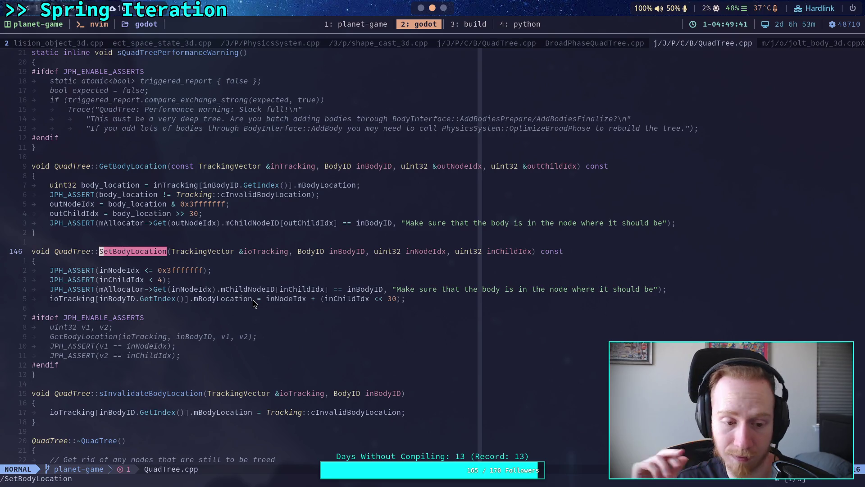
pyautogui.scroll(-9, 253, 299)
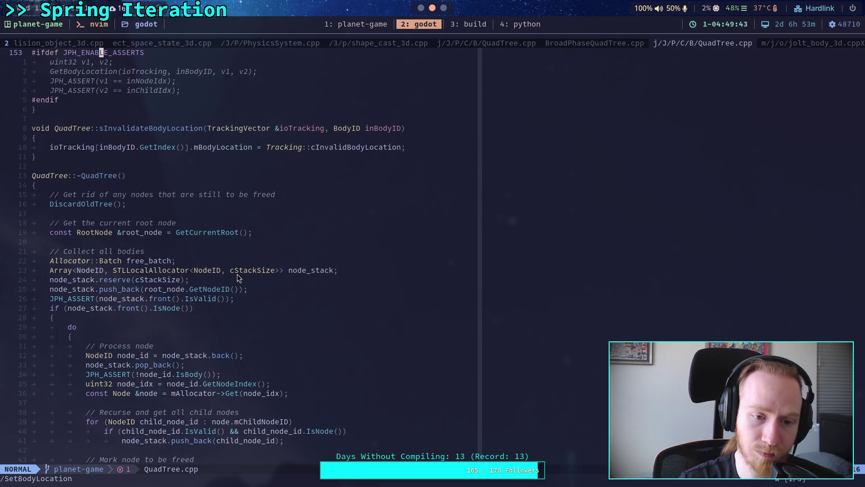
pyautogui.scroll(18, 238, 272)
pyautogui.scroll(10, 237, 272)
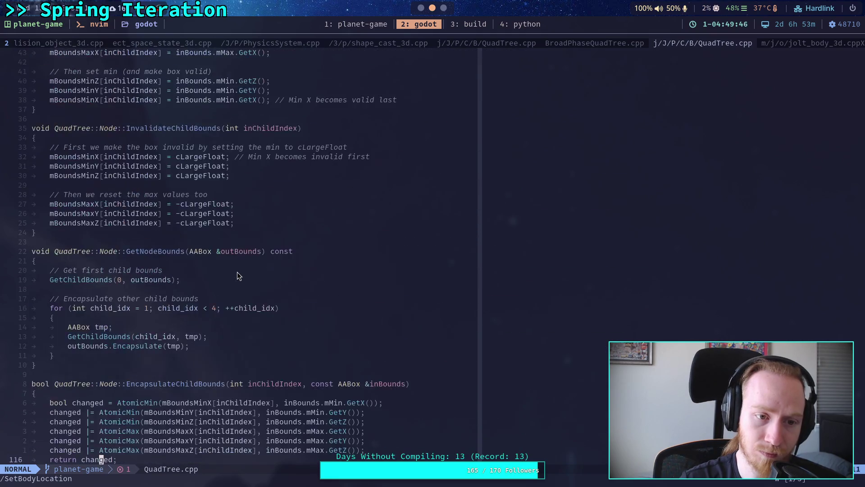
pyautogui.scroll(16, 237, 272)
pyautogui.scroll(6, 239, 275)
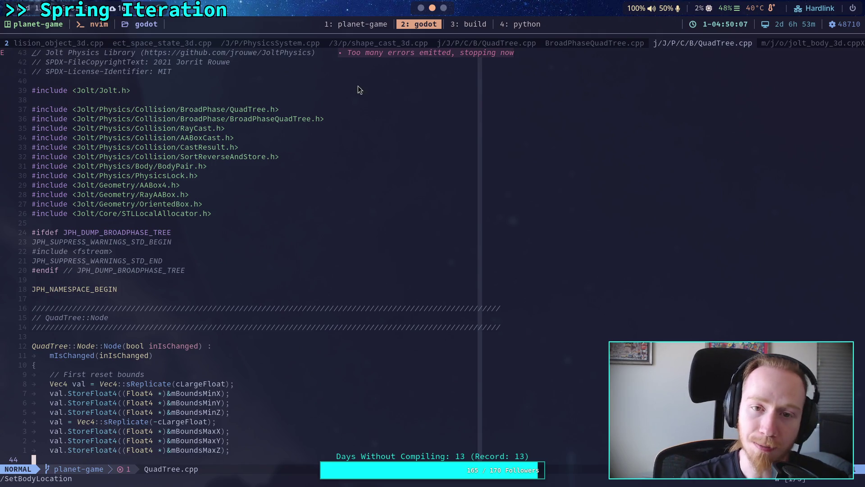
# Step: Step through QuadTree.cpp's UpdateFinalize and sPartition code, then view PhysicsSystem.cpp's OptimizeBroadPhase
pyautogui.click(272, 43)
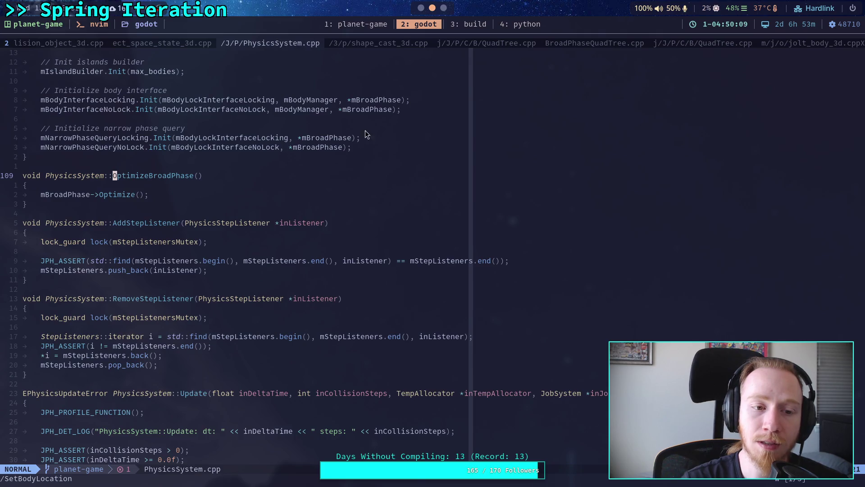
pyautogui.click(485, 45)
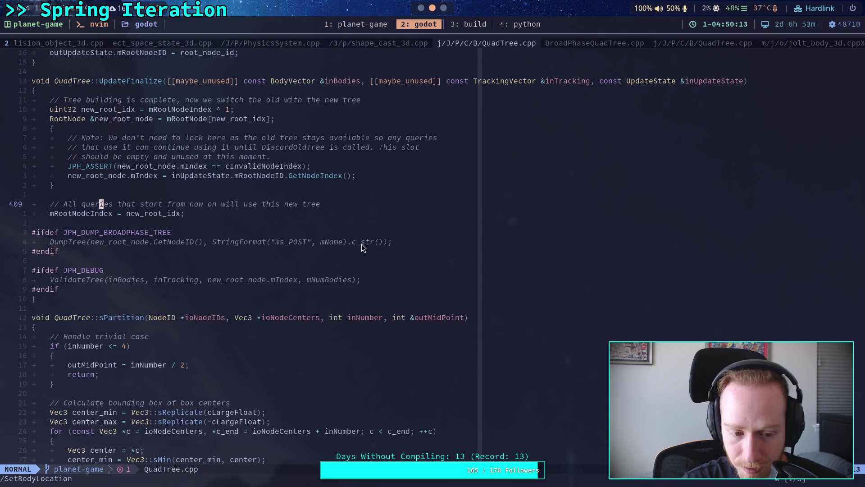
pyautogui.press('2')
pyautogui.press('0')
pyautogui.press('j')
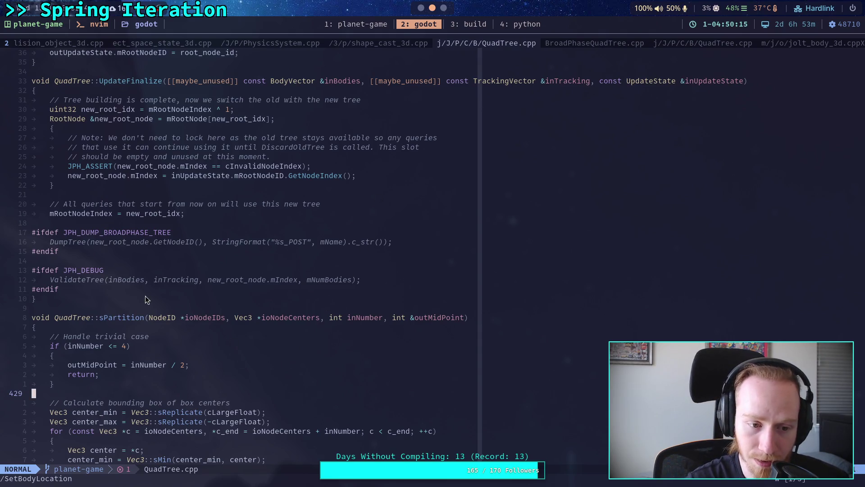
pyautogui.click(132, 310)
pyautogui.scroll(3, 134, 308)
pyautogui.click(84, 149)
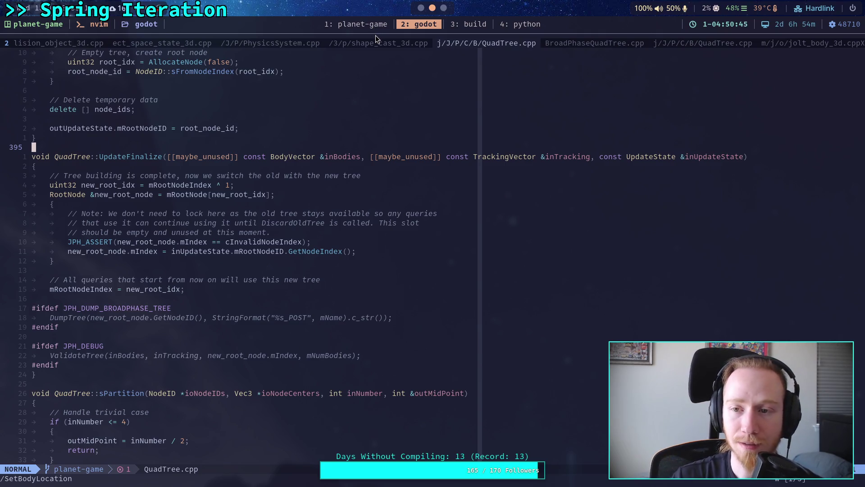
pyautogui.click(258, 43)
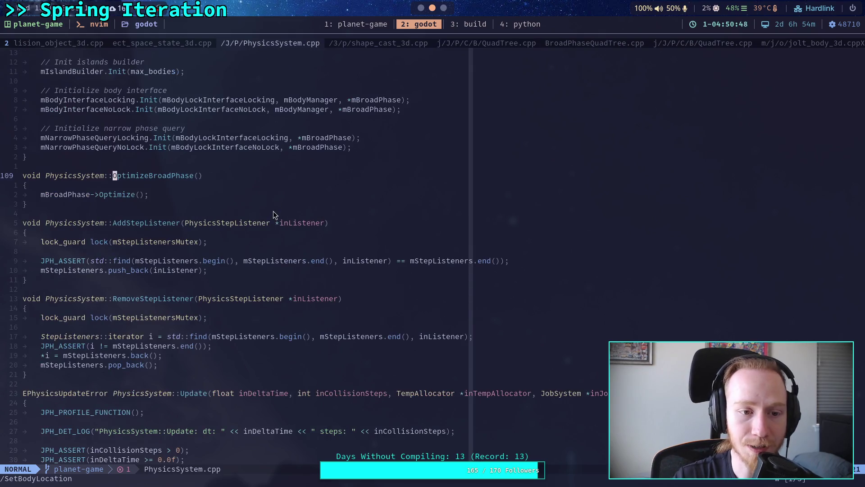
pyautogui.scroll(-4, 276, 213)
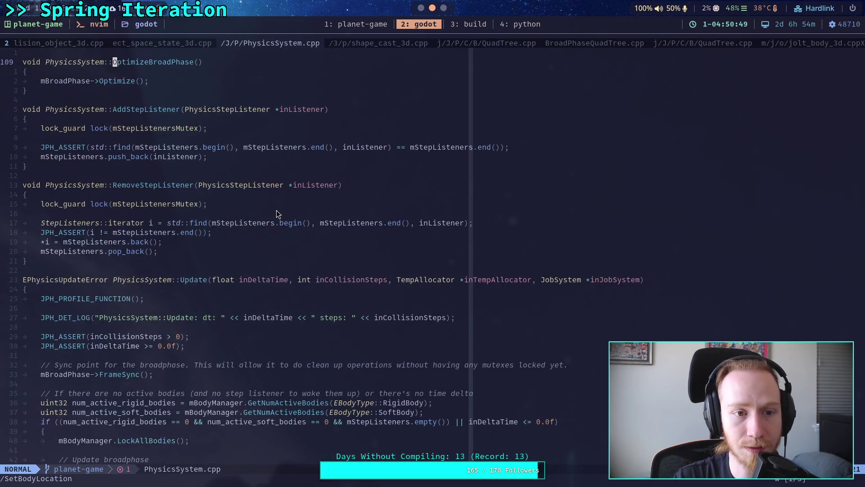
pyautogui.scroll(-10, 276, 213)
pyautogui.scroll(1, 277, 214)
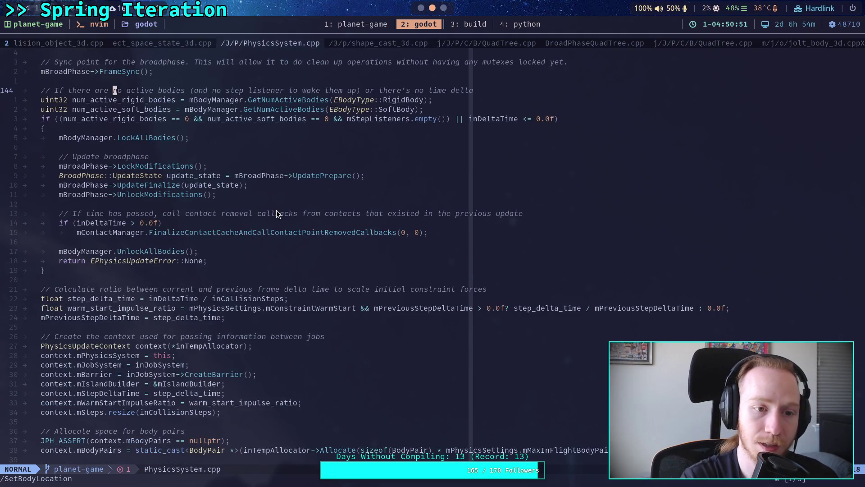
pyautogui.scroll(3, 277, 211)
pyautogui.scroll(-9, 276, 211)
pyautogui.scroll(-5, 306, 241)
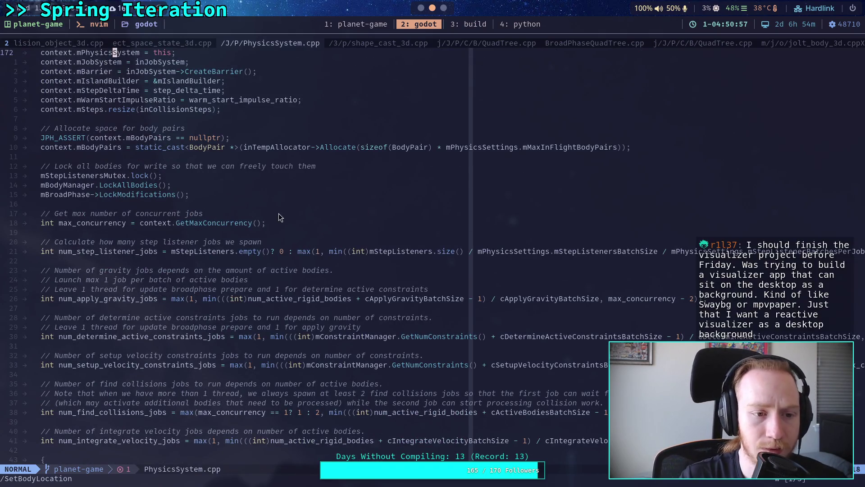
pyautogui.scroll(-9, 201, 228)
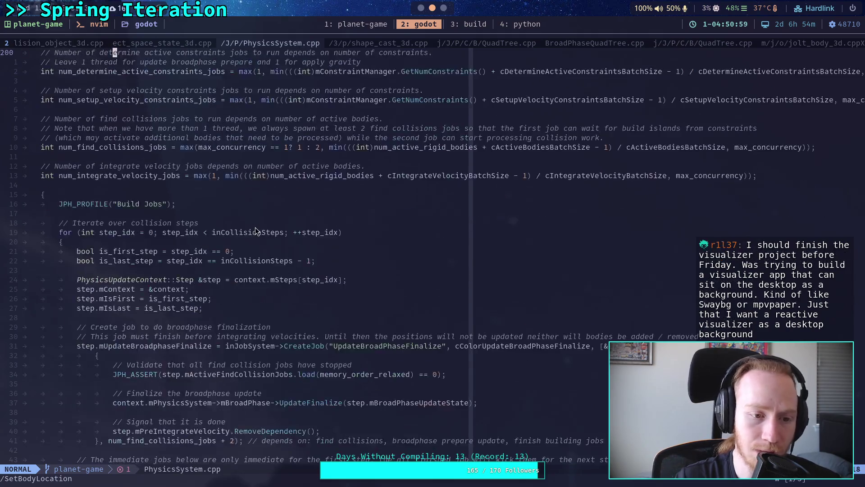
pyautogui.scroll(1, 203, 228)
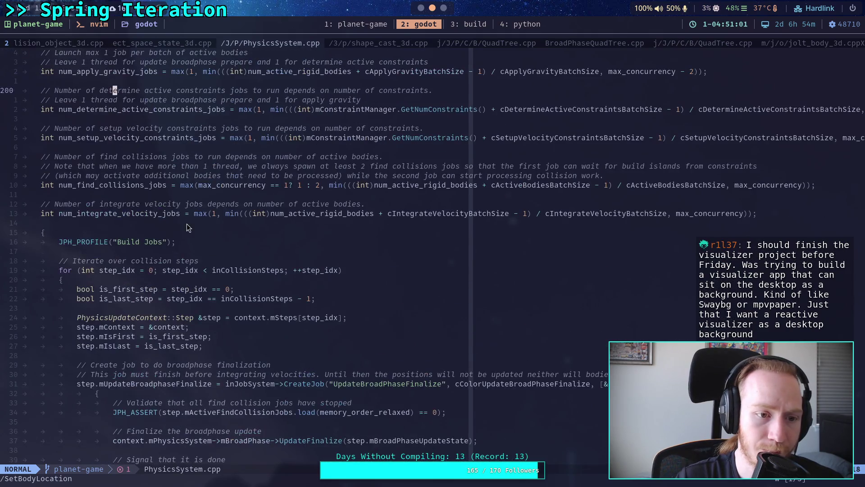
pyautogui.scroll(3, 134, 227)
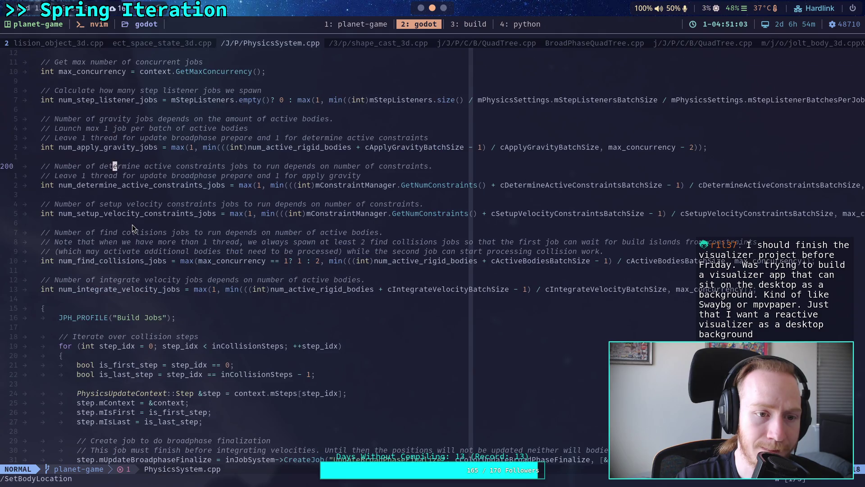
pyautogui.scroll(-20, 133, 227)
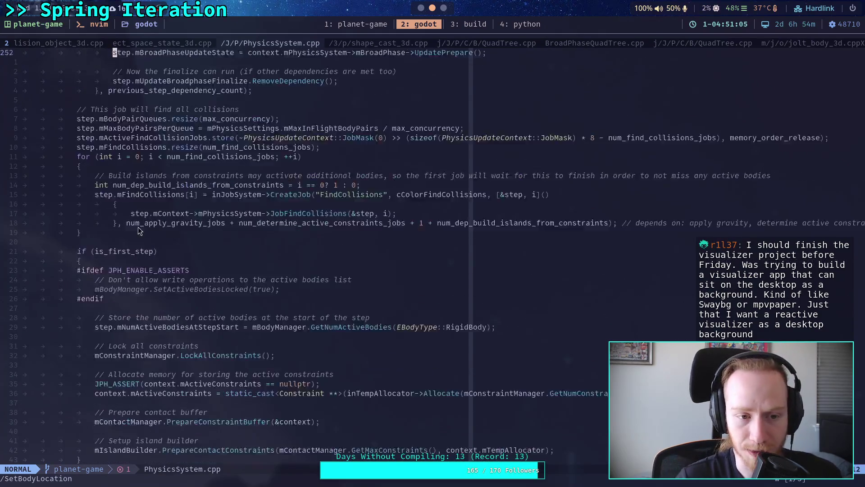
pyautogui.scroll(-5, 205, 257)
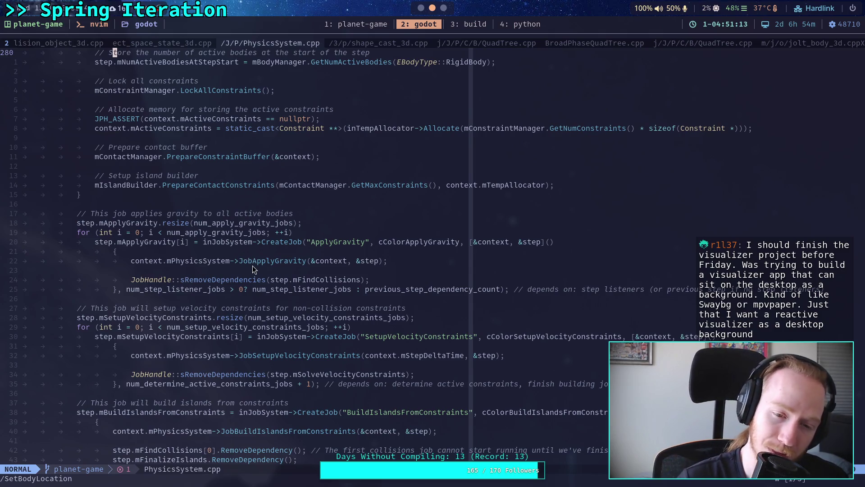
pyautogui.scroll(4, 253, 268)
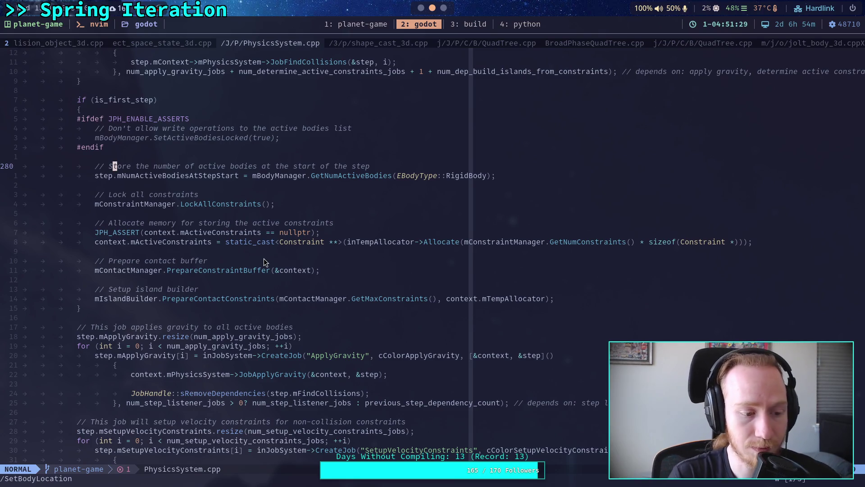
pyautogui.click(347, 317)
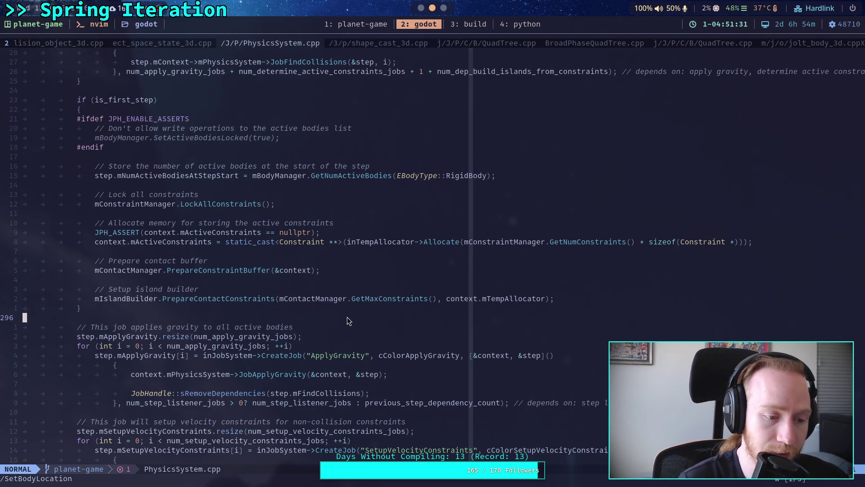
pyautogui.scroll(-10, 347, 317)
pyautogui.click(296, 289)
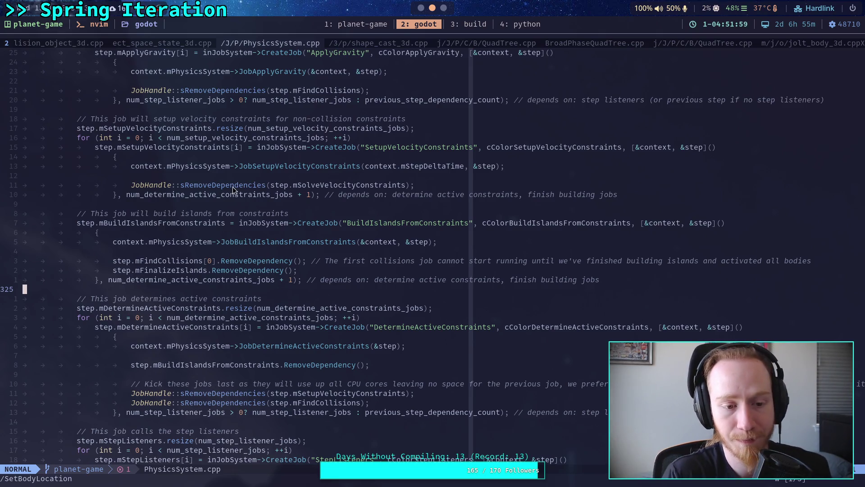
pyautogui.scroll(-1, 276, 262)
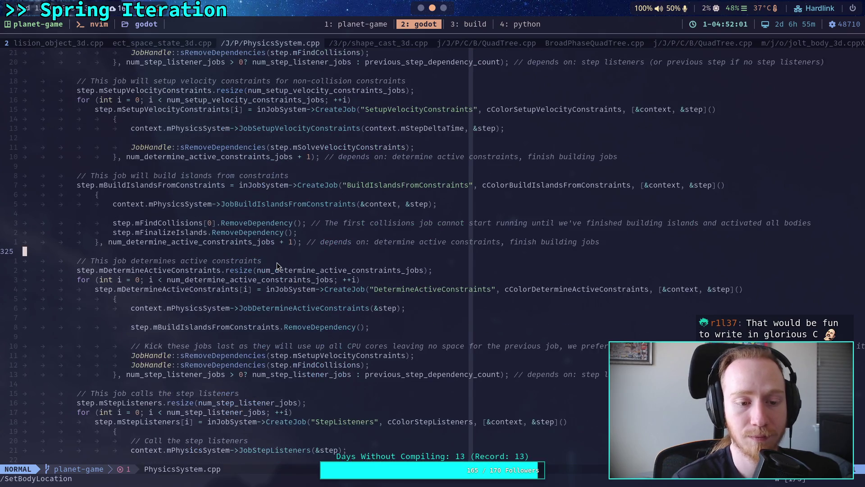
pyautogui.scroll(-2, 277, 265)
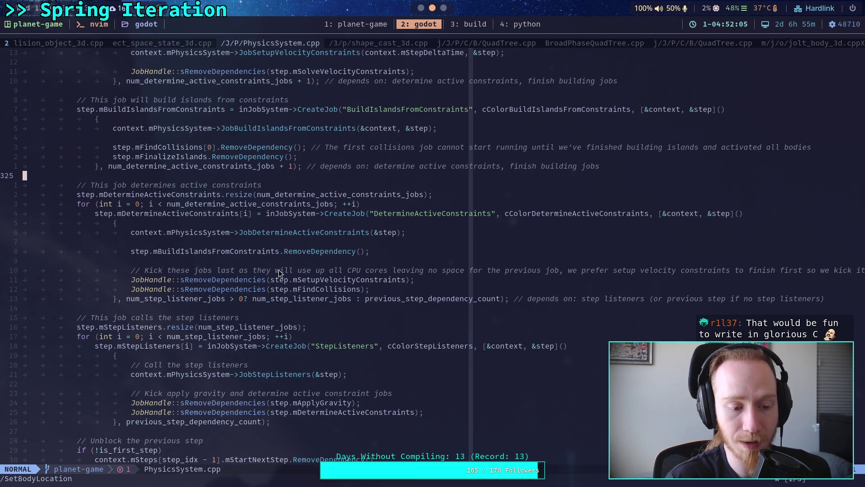
pyautogui.press('super+shift+2')
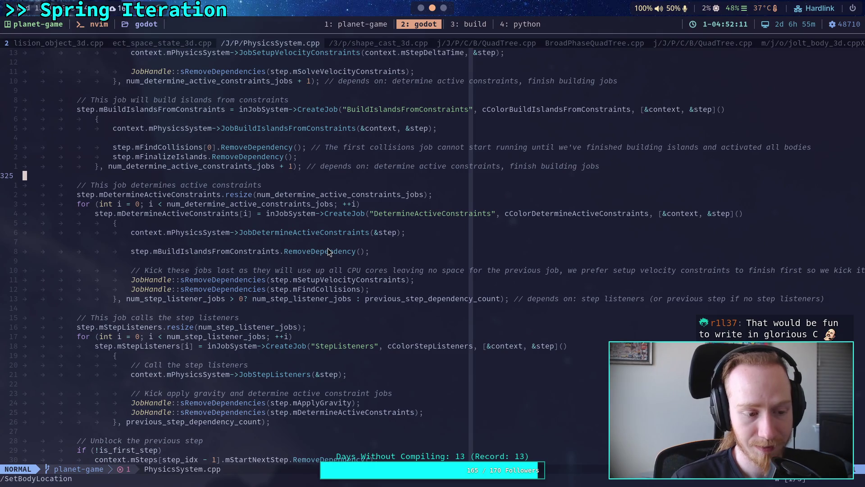
pyautogui.click(276, 261)
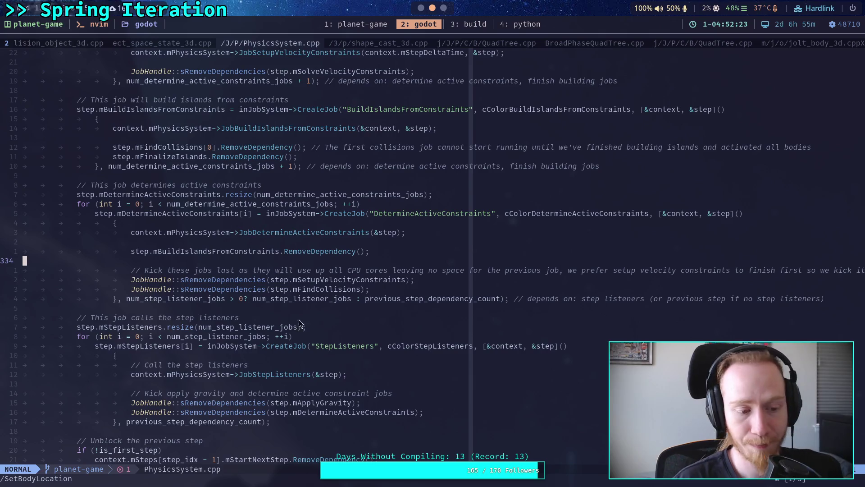
pyautogui.click(283, 311)
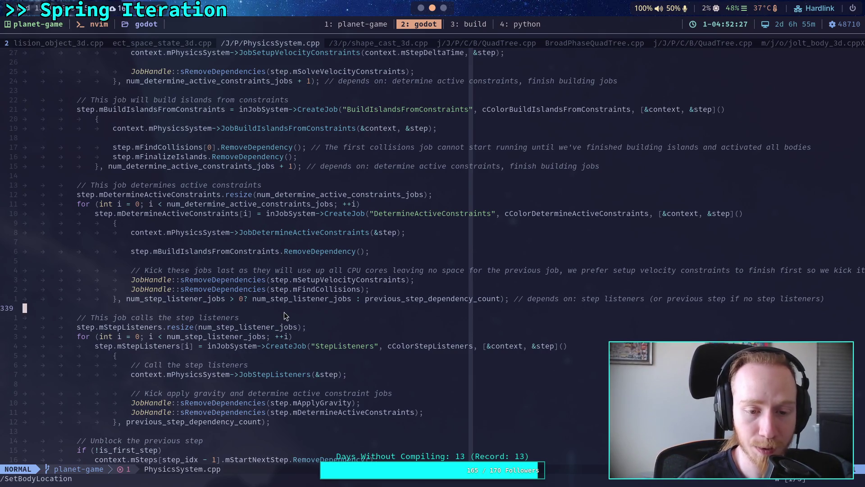
# Step: Find the setup-velocity-constraints job in PhysicsSystem.cpp and mark its dependency lines
pyautogui.scroll(-2, 284, 316)
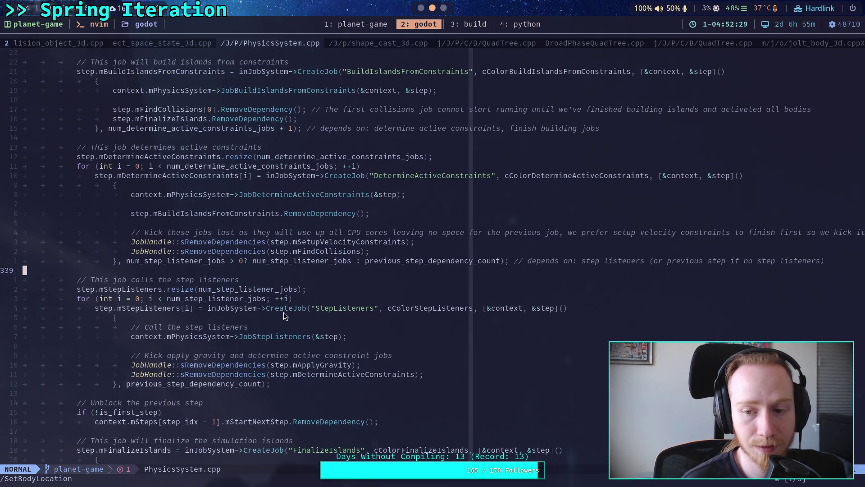
pyautogui.scroll(-2, 284, 316)
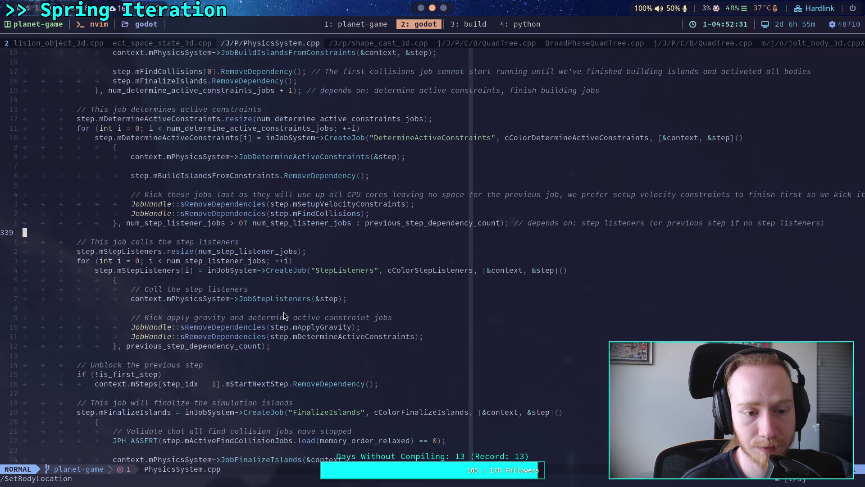
pyautogui.scroll(-2, 283, 311)
pyautogui.scroll(2, 283, 312)
pyautogui.scroll(2, 283, 311)
pyautogui.scroll(2, 282, 311)
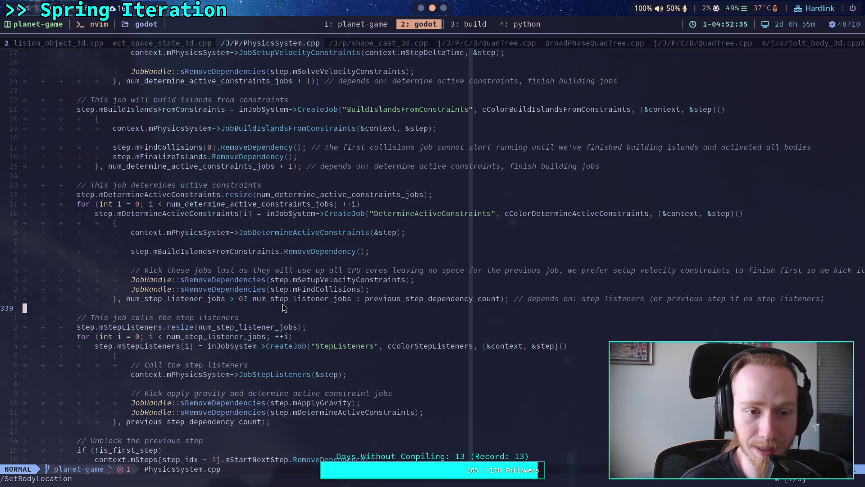
pyautogui.scroll(8, 247, 301)
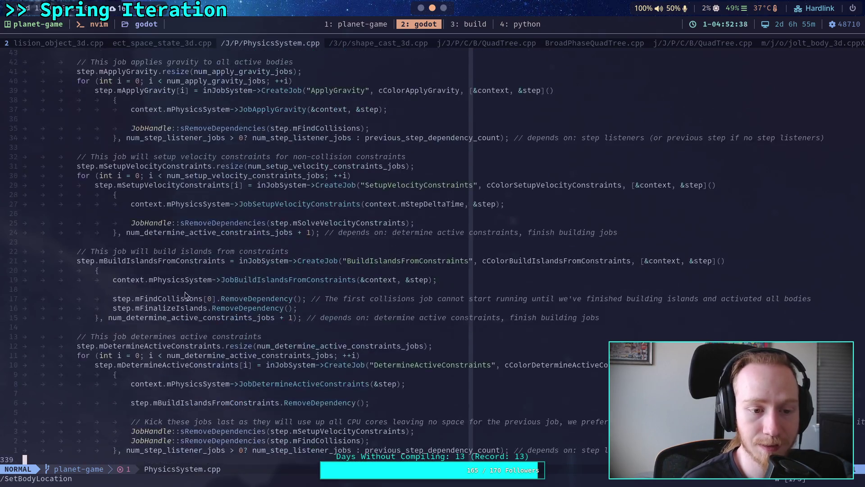
pyautogui.click(155, 235)
pyautogui.click(147, 243)
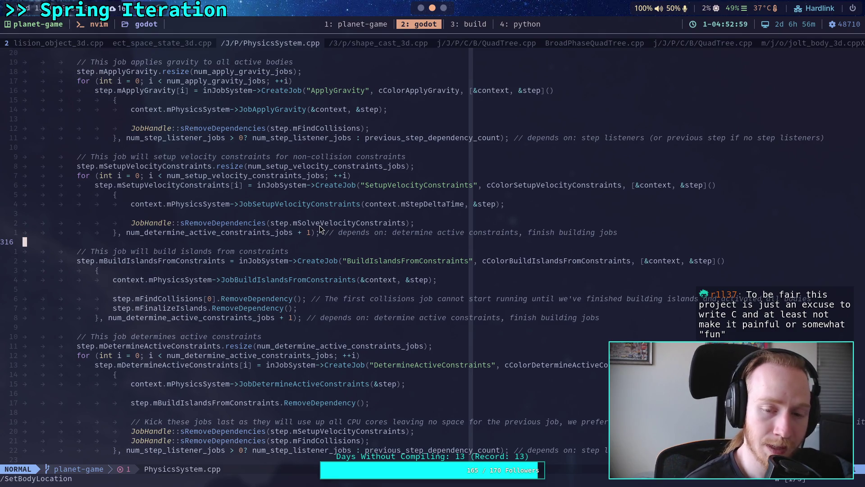
pyautogui.click(274, 210)
# Step: Scroll to the SolveVelocityConstraints and PreIntegrateVelocity jobs, marking blank lines 443 and 447
pyautogui.scroll(-1, 300, 220)
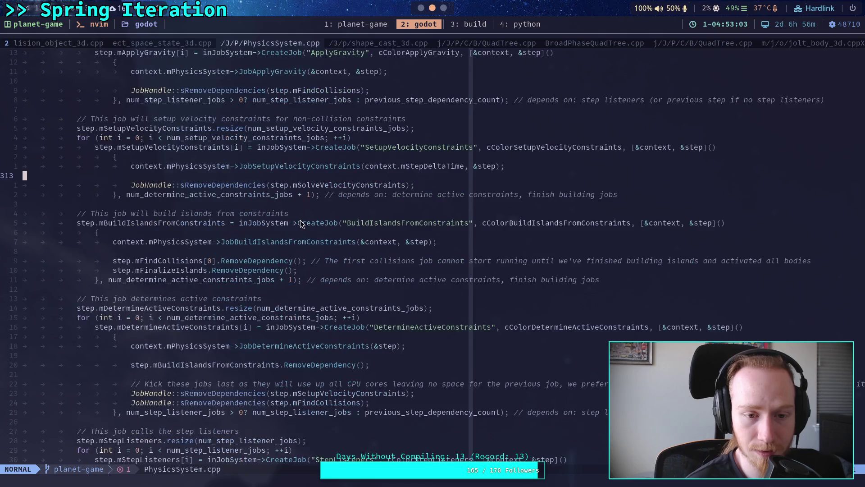
pyautogui.scroll(1, 287, 223)
pyautogui.scroll(-5, 287, 226)
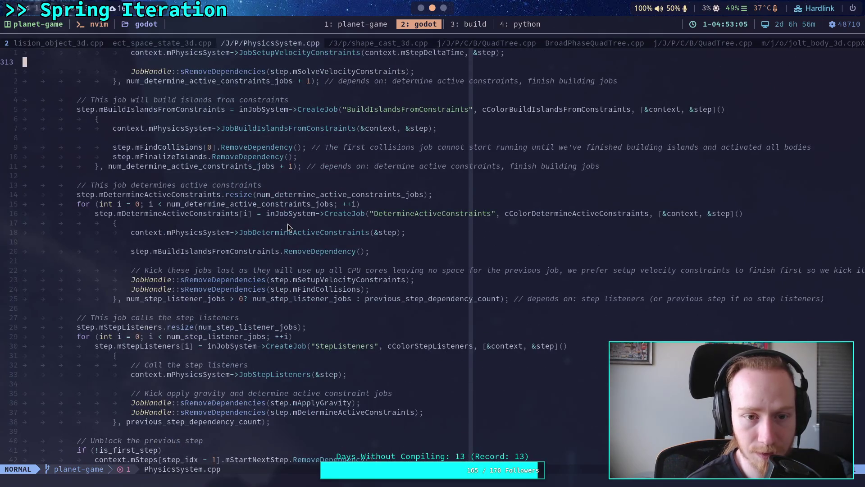
pyautogui.scroll(-5, 288, 224)
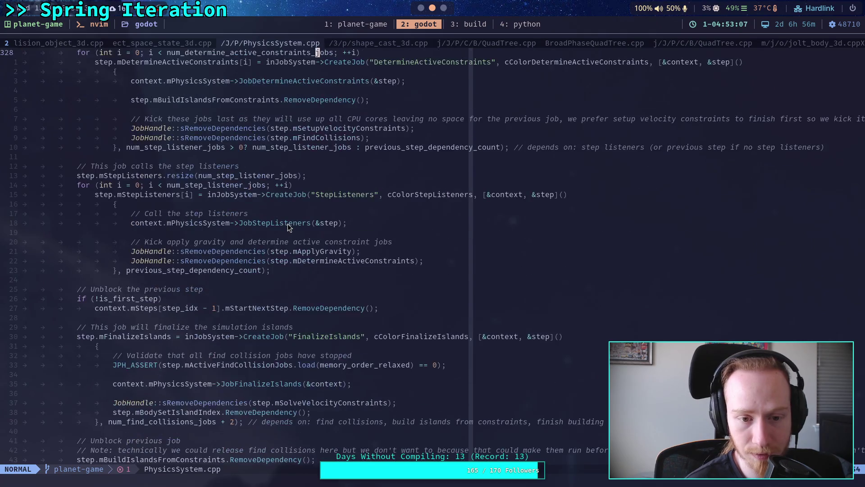
pyautogui.scroll(-8, 358, 259)
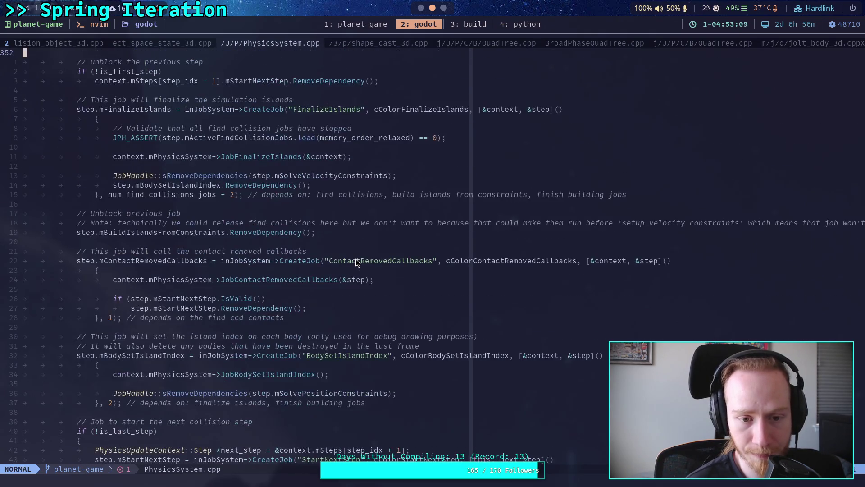
pyautogui.scroll(-8, 355, 260)
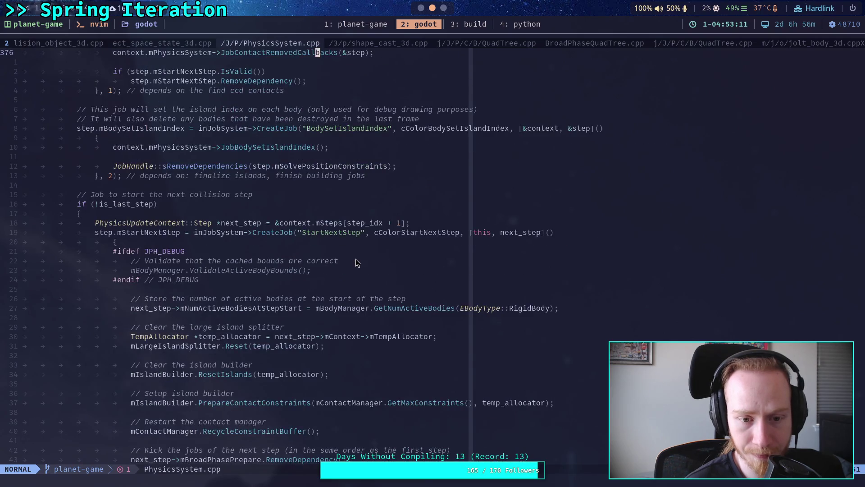
pyautogui.scroll(-7, 356, 262)
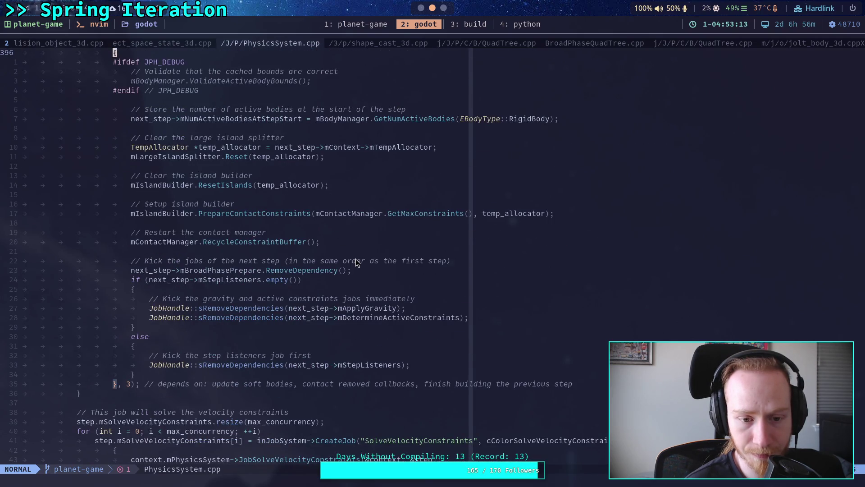
pyautogui.scroll(-7, 356, 262)
pyautogui.scroll(-3, 356, 262)
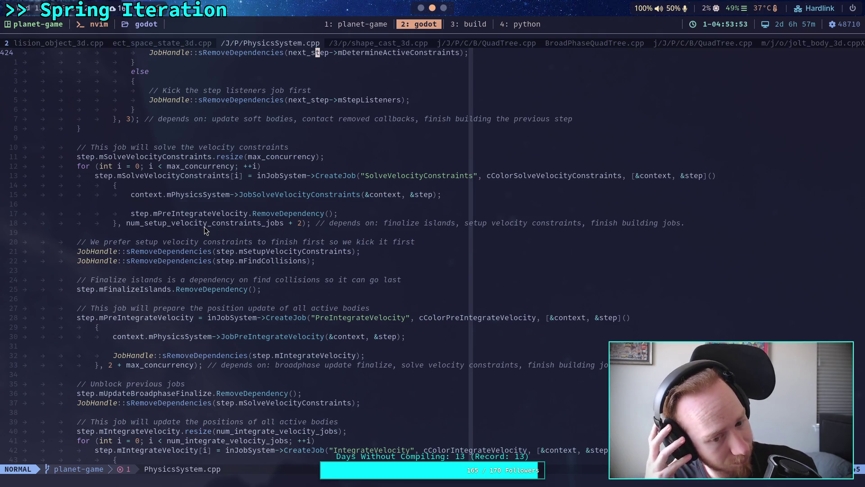
pyautogui.click(210, 234)
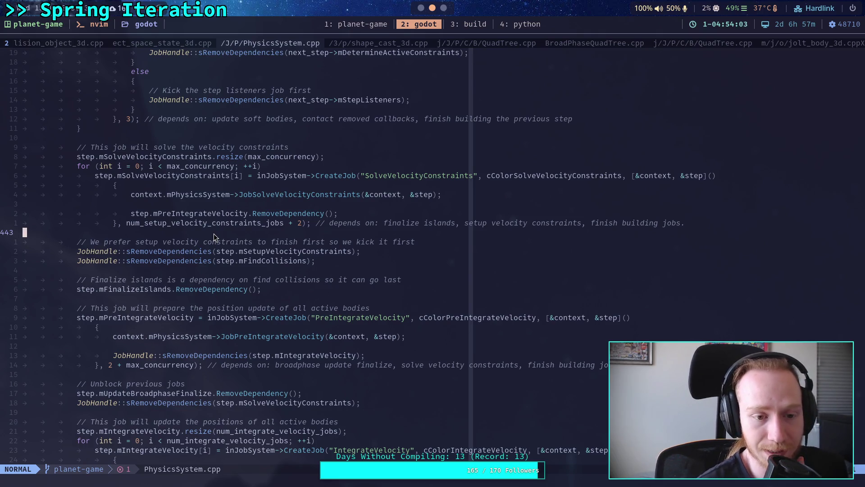
pyautogui.click(207, 271)
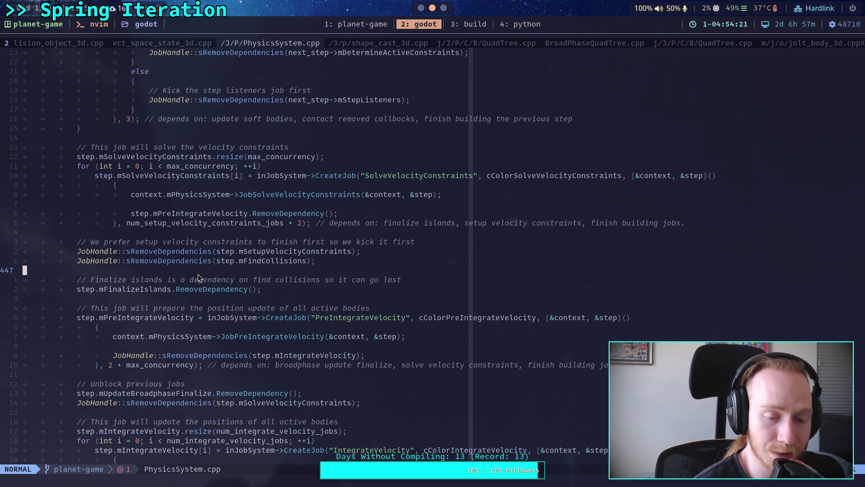
pyautogui.scroll(-1, 198, 274)
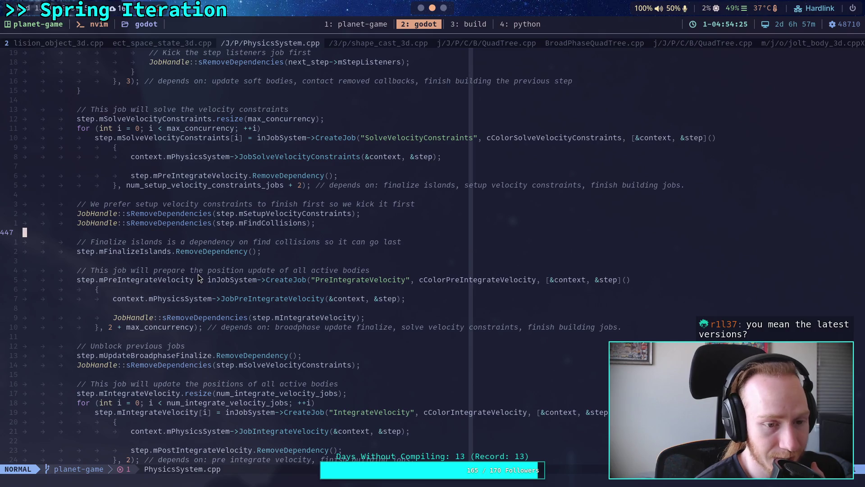
pyautogui.click(214, 260)
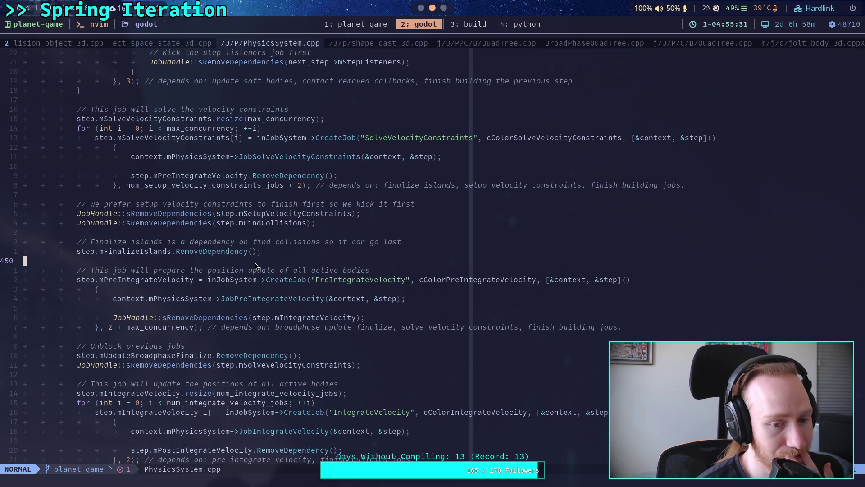
pyautogui.scroll(-2, 255, 263)
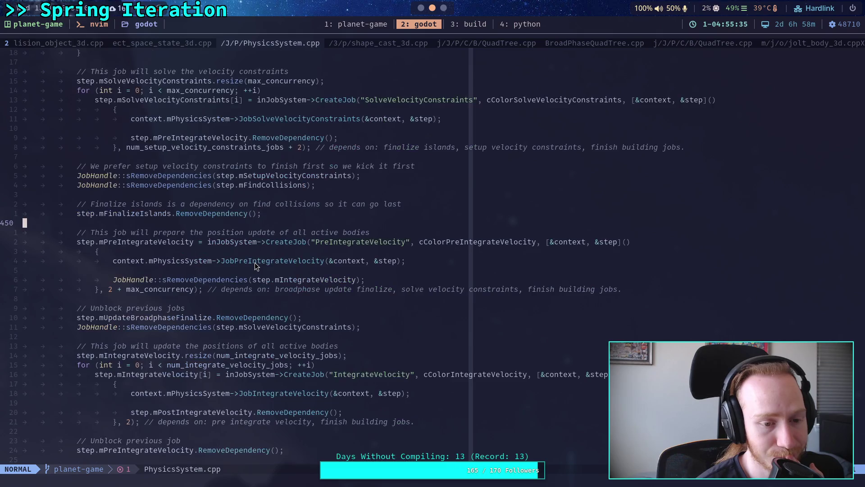
pyautogui.click(238, 270)
pyautogui.click(216, 298)
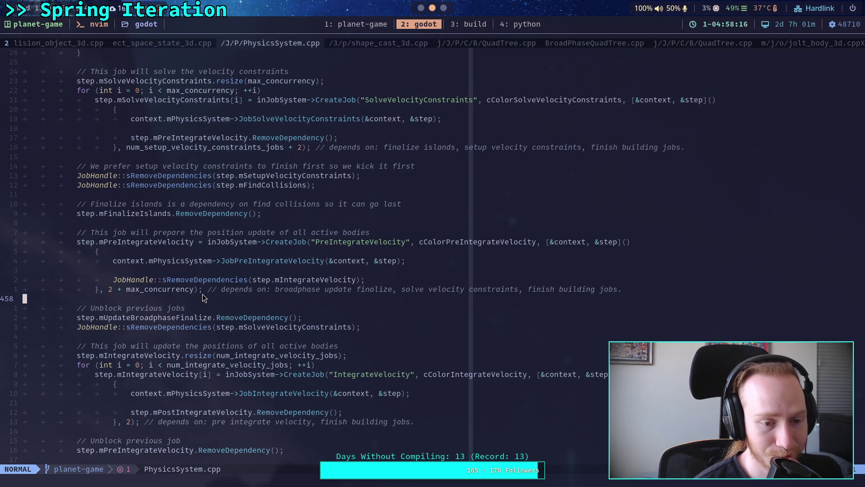
# Step: Scroll past the integrate velocity job to the 'Build the list of jobs to wait for' section
pyautogui.scroll(-2, 203, 297)
pyautogui.click(202, 300)
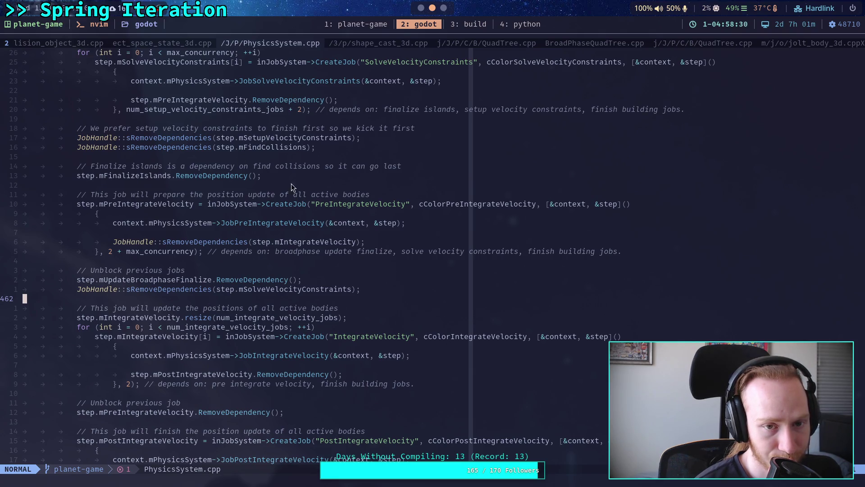
pyautogui.scroll(-5, 294, 280)
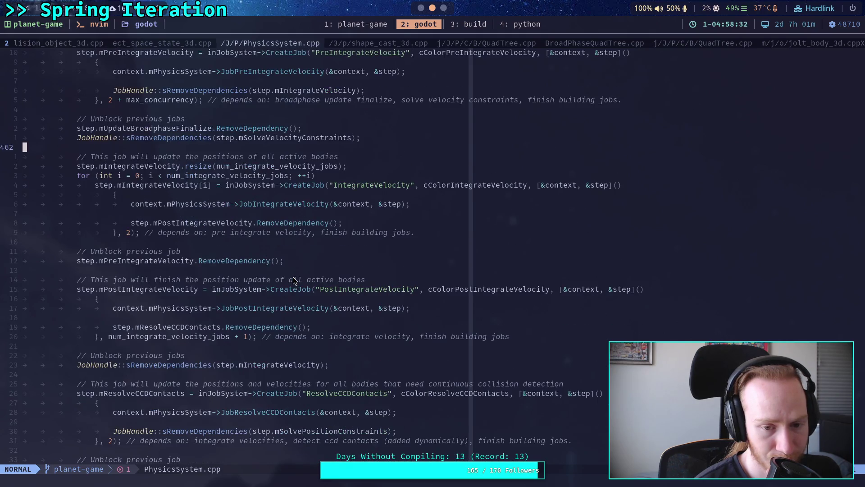
pyautogui.scroll(-7, 294, 280)
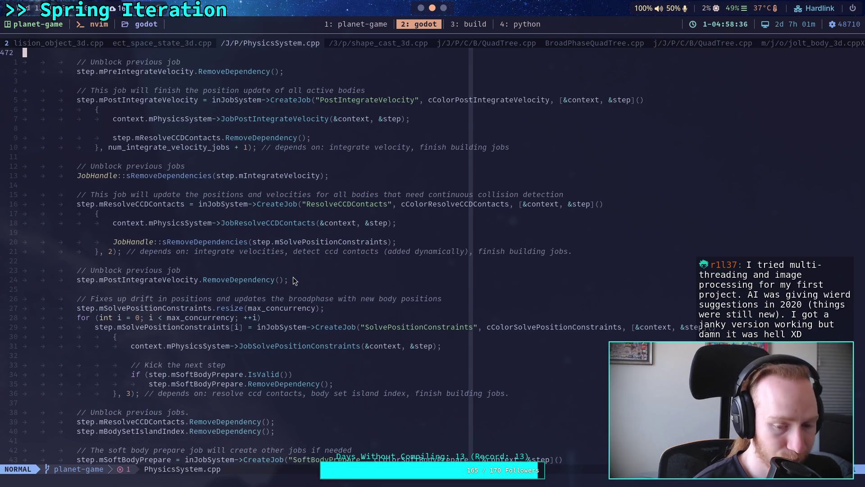
pyautogui.scroll(-1, 293, 280)
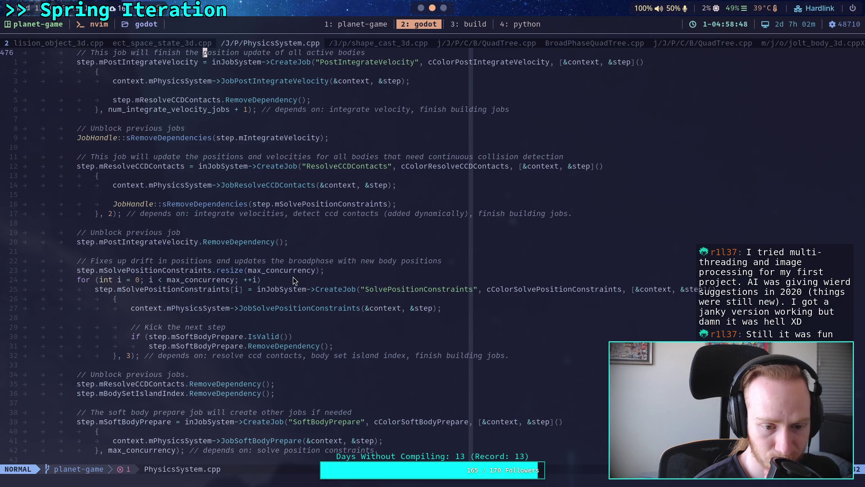
pyautogui.scroll(-2, 293, 280)
pyautogui.scroll(-3, 293, 280)
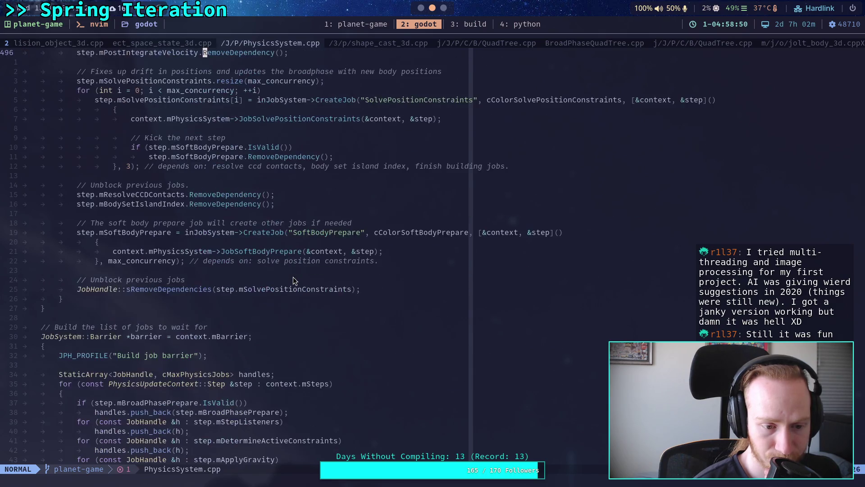
pyautogui.scroll(-4, 293, 280)
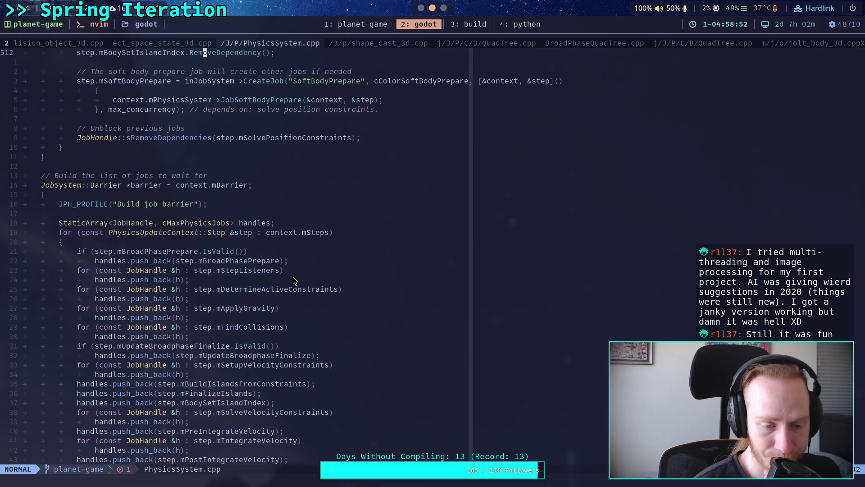
pyautogui.scroll(-3, 294, 280)
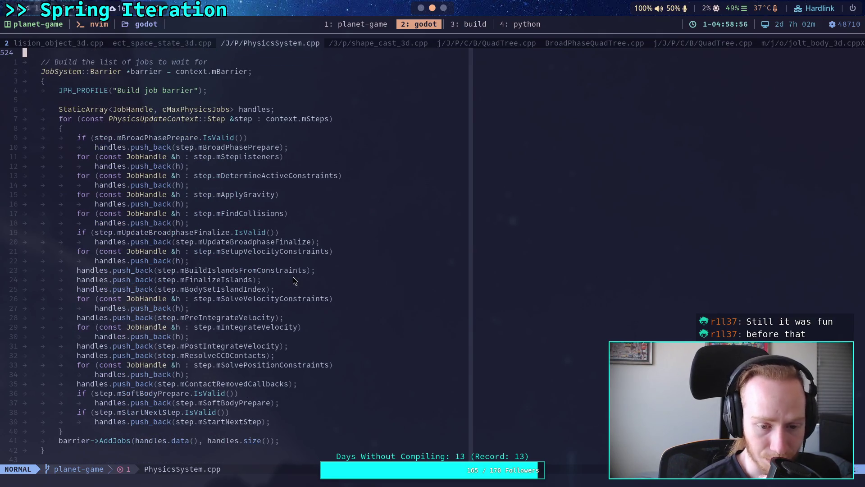
pyautogui.scroll(-1, 293, 280)
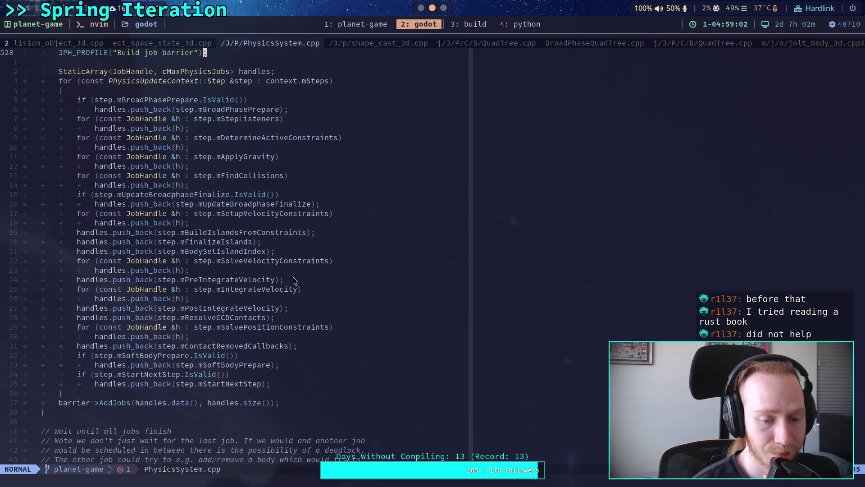
pyautogui.scroll(-2, 292, 277)
pyautogui.scroll(-2, 293, 281)
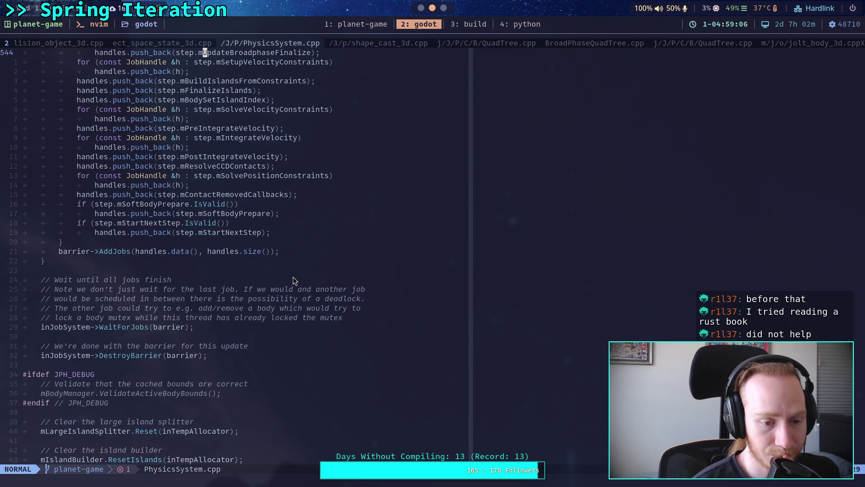
pyautogui.scroll(6, 293, 280)
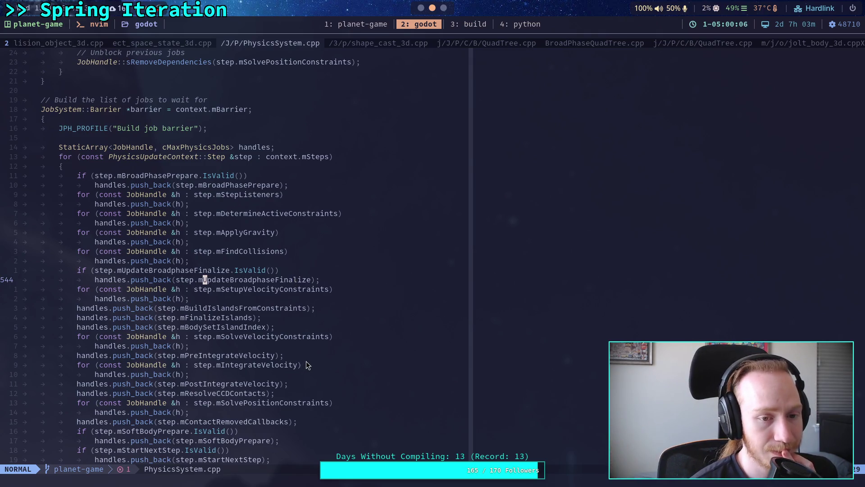
pyautogui.scroll(-2, 307, 364)
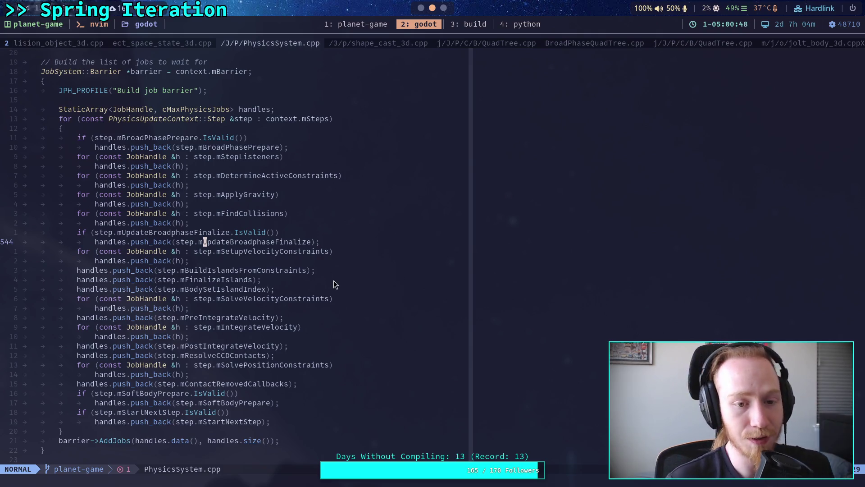
pyautogui.click(337, 261)
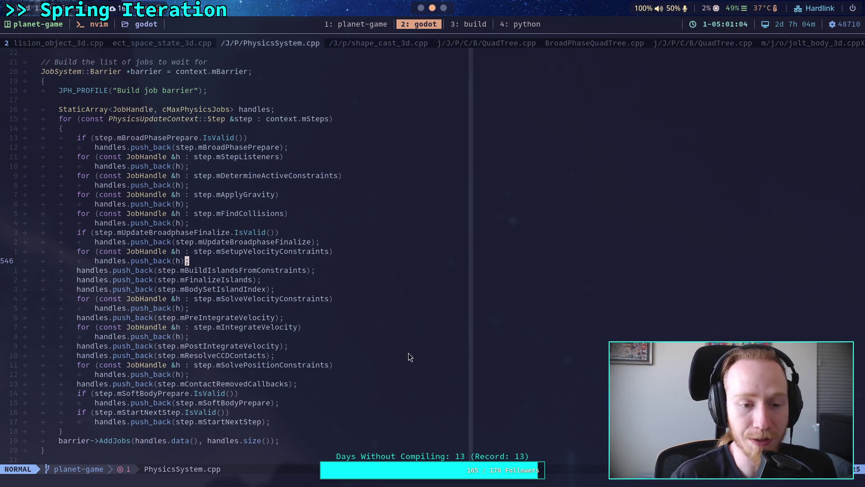
pyautogui.click(277, 428)
pyautogui.click(275, 459)
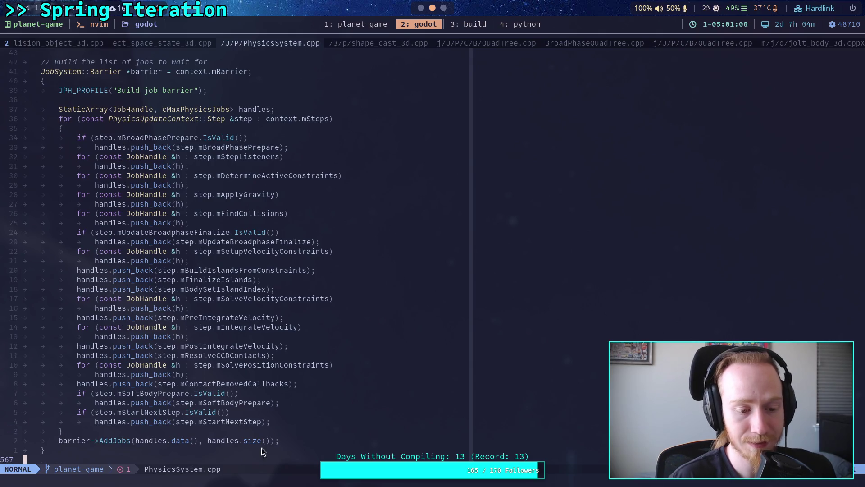
# Step: Review the job barrier code around its profiling line and the mSolveVelocityConstraints handle
pyautogui.scroll(-5, 162, 404)
pyautogui.scroll(10, 191, 384)
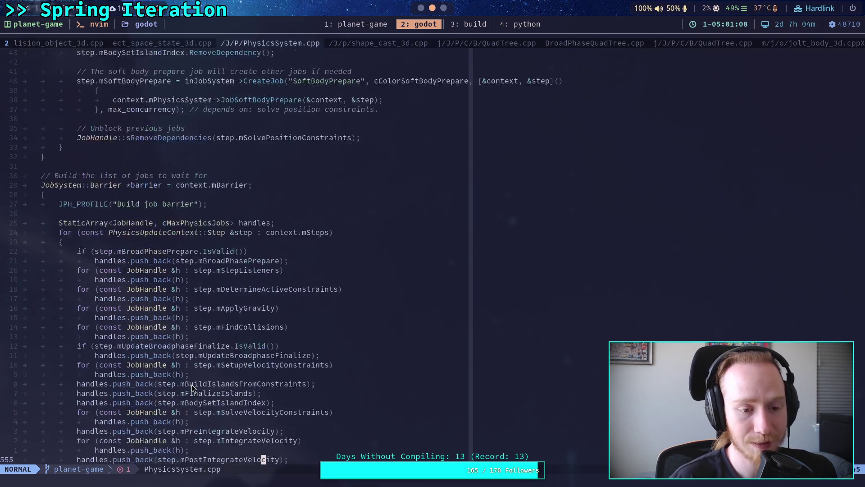
pyautogui.click(154, 242)
pyautogui.click(279, 245)
pyautogui.scroll(-10, 306, 259)
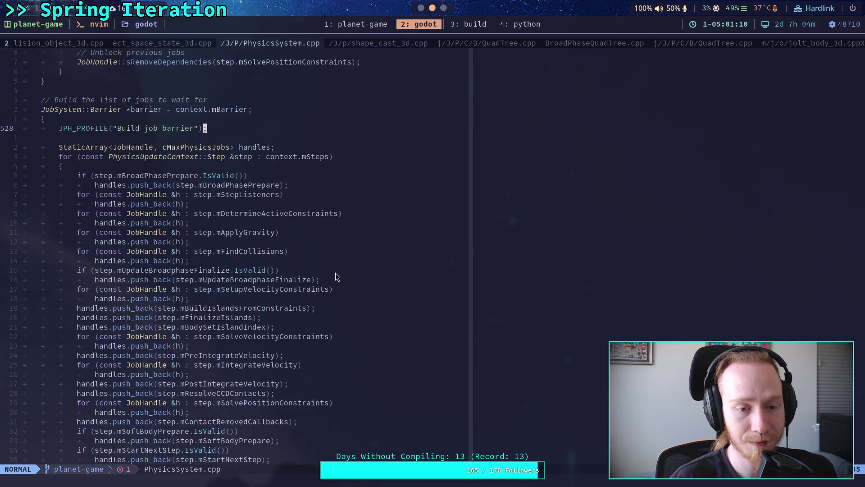
pyautogui.click(253, 304)
pyautogui.scroll(1, 307, 310)
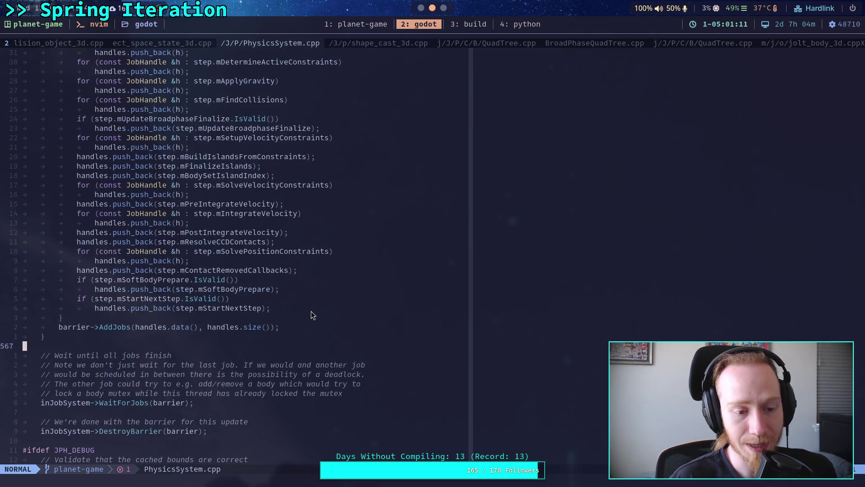
pyautogui.click(103, 319)
pyautogui.scroll(1, 248, 306)
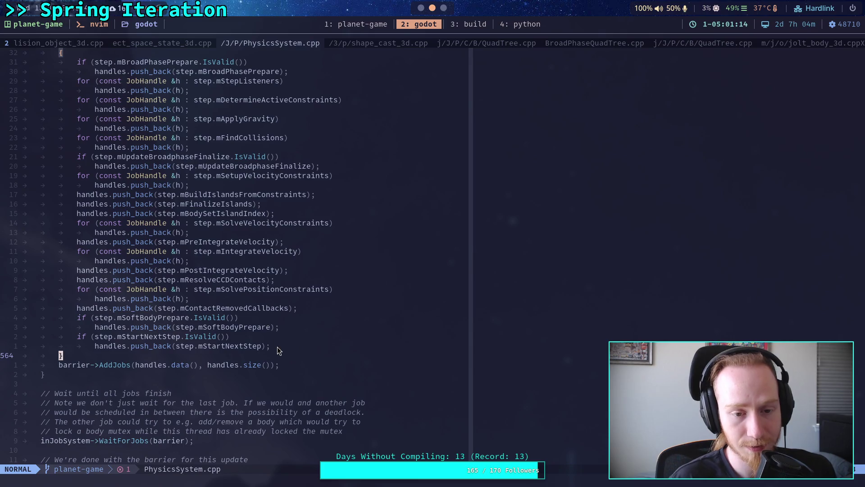
pyautogui.click(309, 223)
pyautogui.scroll(5, 322, 277)
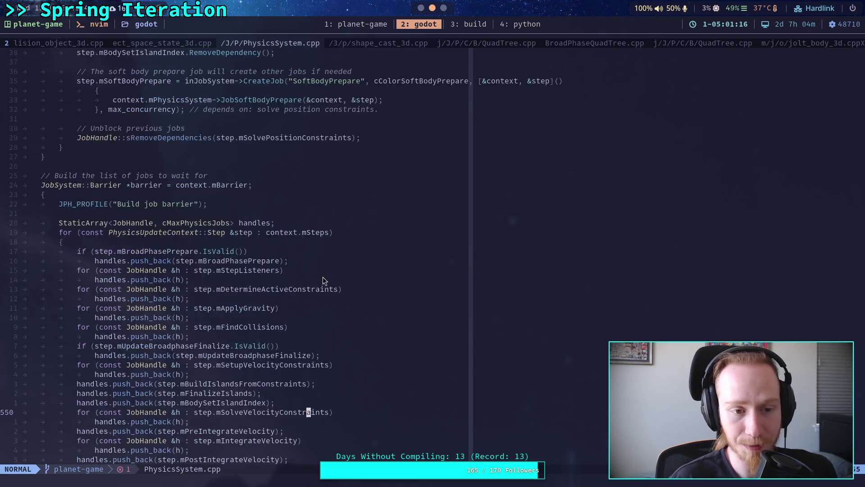
pyautogui.scroll(4, 322, 276)
pyautogui.click(328, 299)
pyautogui.click(284, 308)
pyautogui.click(282, 317)
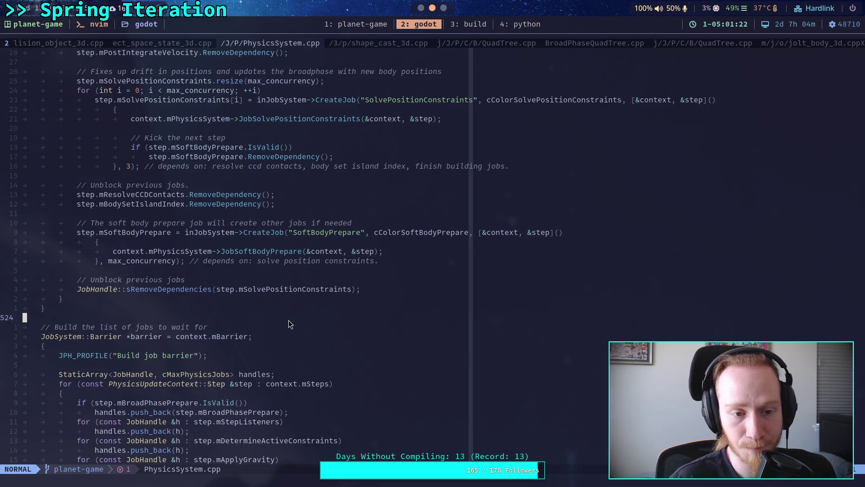
# Step: Scroll back up through the SolvePositionConstraints and finalize-islands job setup, then return to Godot
pyautogui.scroll(4, 288, 320)
pyautogui.click(188, 326)
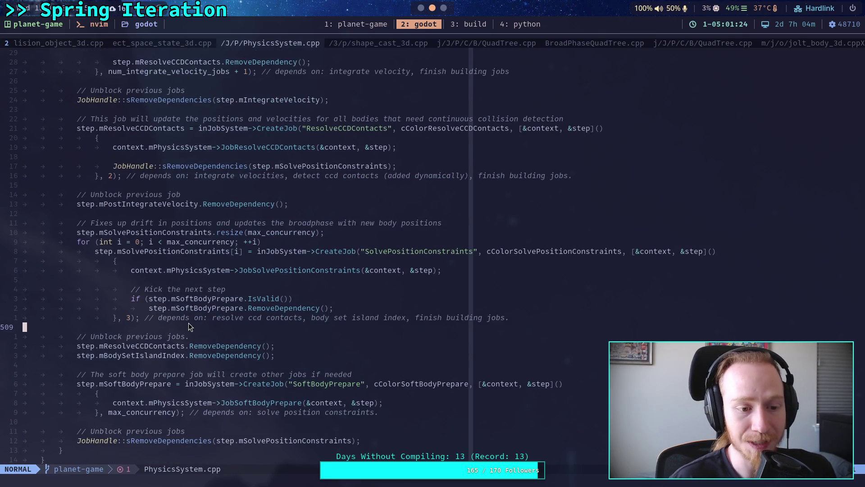
pyautogui.click(195, 279)
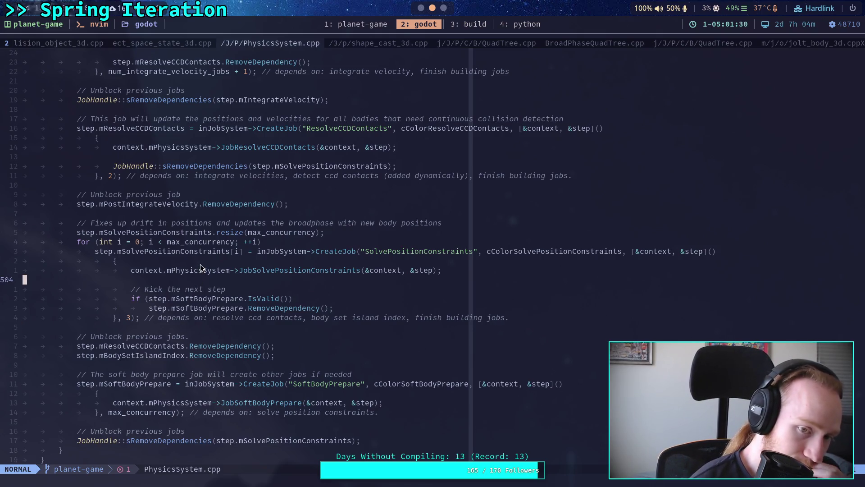
pyautogui.scroll(4, 200, 264)
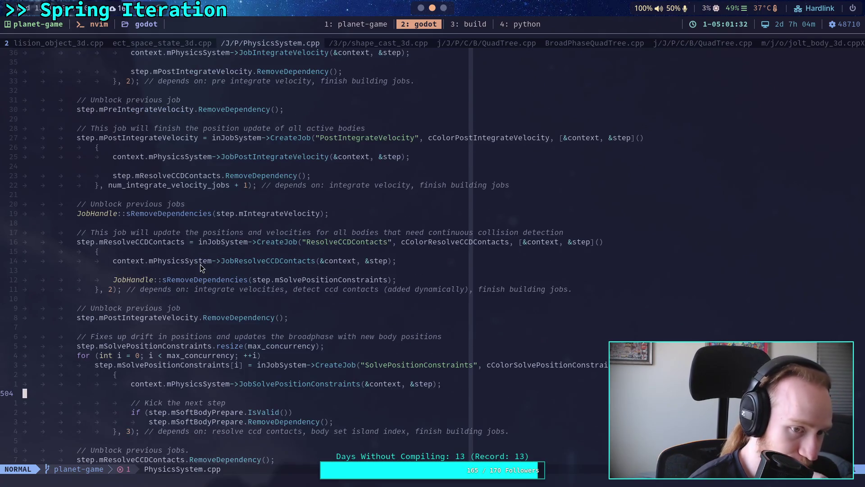
pyautogui.scroll(4, 200, 264)
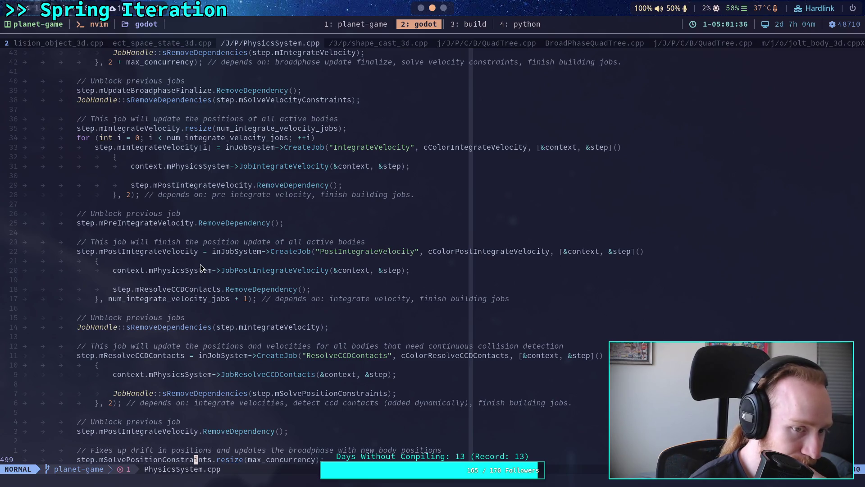
pyautogui.scroll(1, 200, 264)
pyautogui.click(165, 271)
pyautogui.scroll(3, 165, 272)
pyautogui.scroll(5, 165, 271)
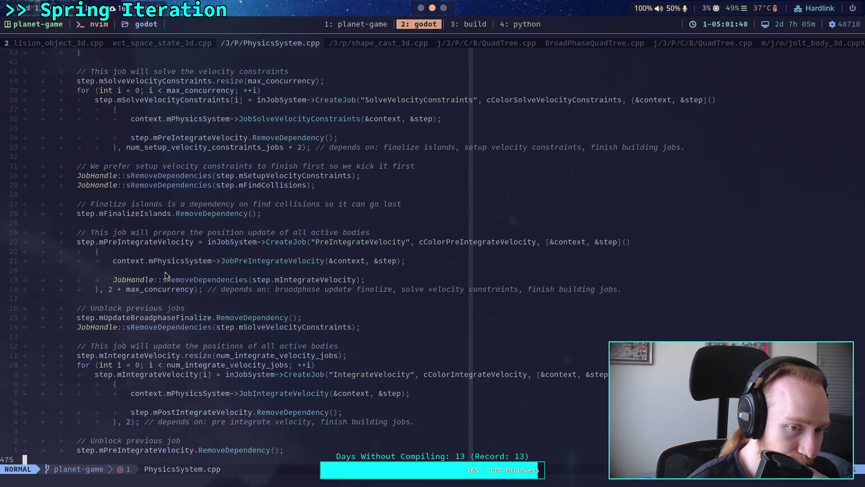
pyautogui.click(175, 266)
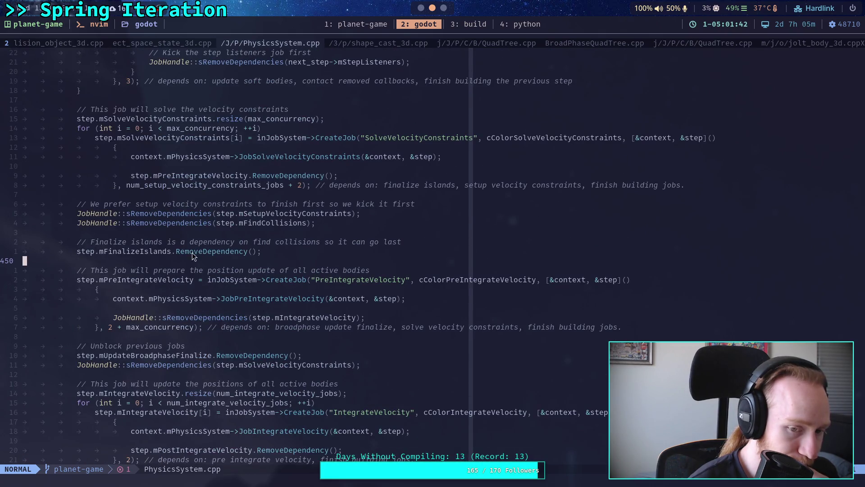
pyautogui.click(420, 8)
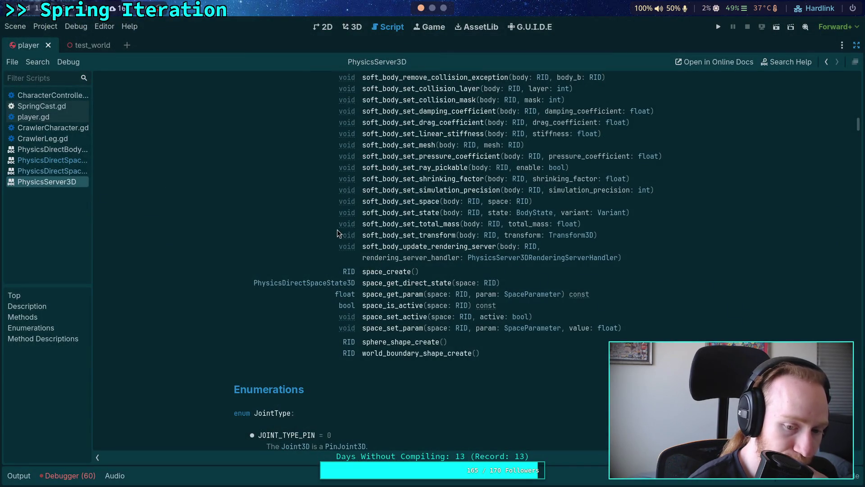
# Step: Close all open documentation pages via the script list's Close Docs option
pyautogui.scroll(-3, 337, 233)
pyautogui.scroll(-2, 339, 233)
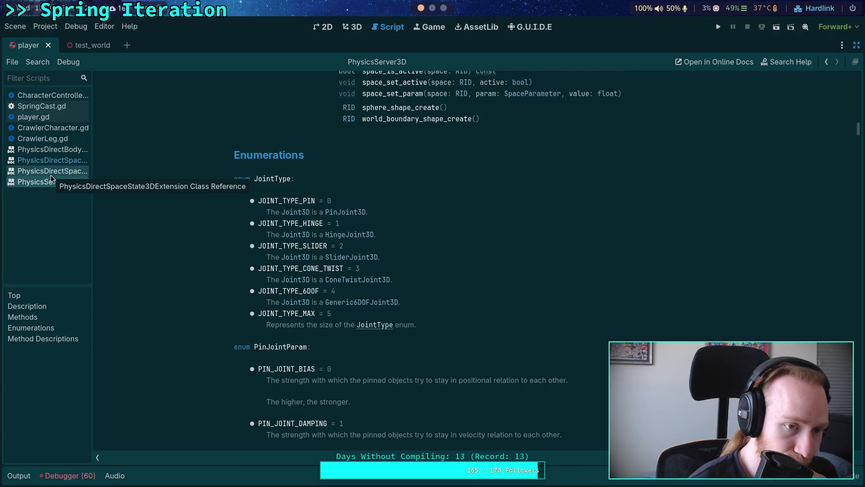
pyautogui.rightClick(51, 161)
pyautogui.click(83, 214)
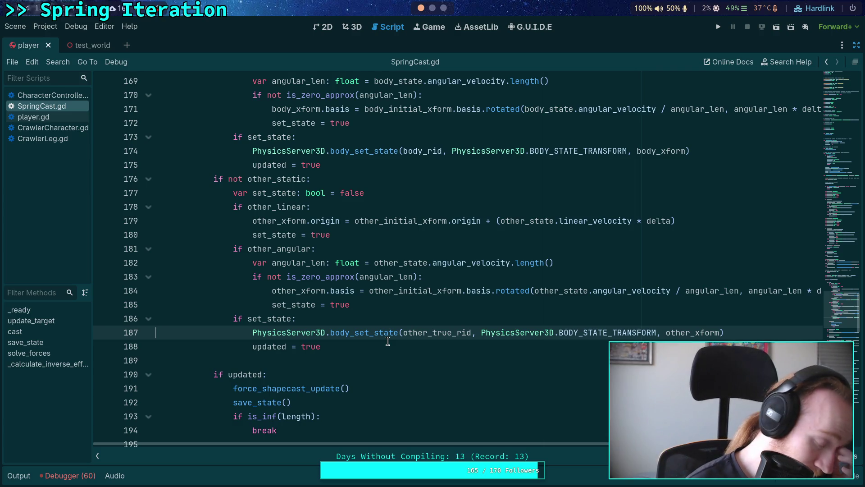
# Step: Delete the selected block inside the solve_forces iteration loop in SpringCast.gd
pyautogui.scroll(-3, 387, 341)
pyautogui.moveTo(318, 307)
pyautogui.mouseDown()
pyautogui.moveTo(203, 293)
pyautogui.moveTo(144, 315)
pyautogui.moveTo(145, 248)
pyautogui.moveTo(117, 219)
pyautogui.mouseUp()
pyautogui.scroll(2, 174, 305)
pyautogui.scroll(7, 144, 315)
pyautogui.press('BackSpace')
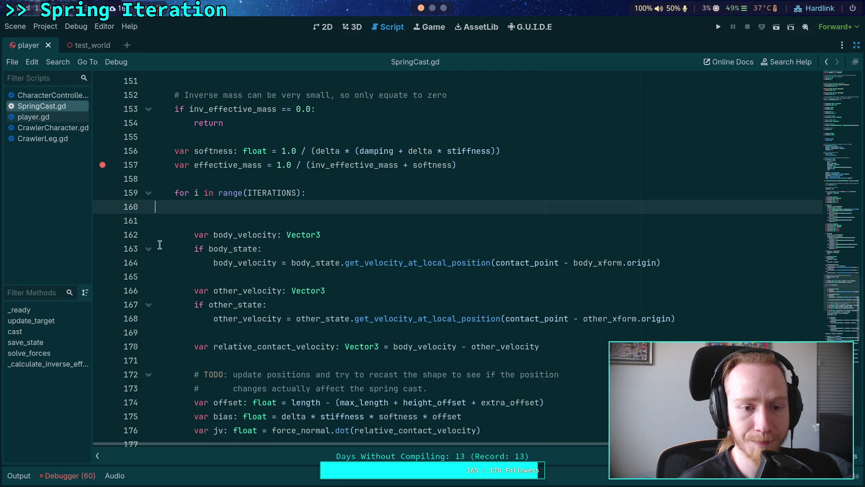
pyautogui.press('BackSpace')
pyautogui.scroll(2, 139, 251)
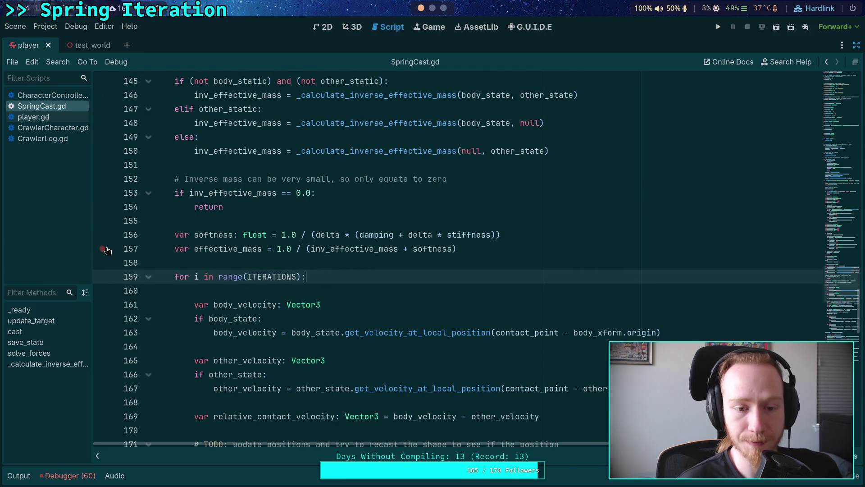
pyautogui.scroll(-4, 290, 283)
pyautogui.scroll(-1, 291, 282)
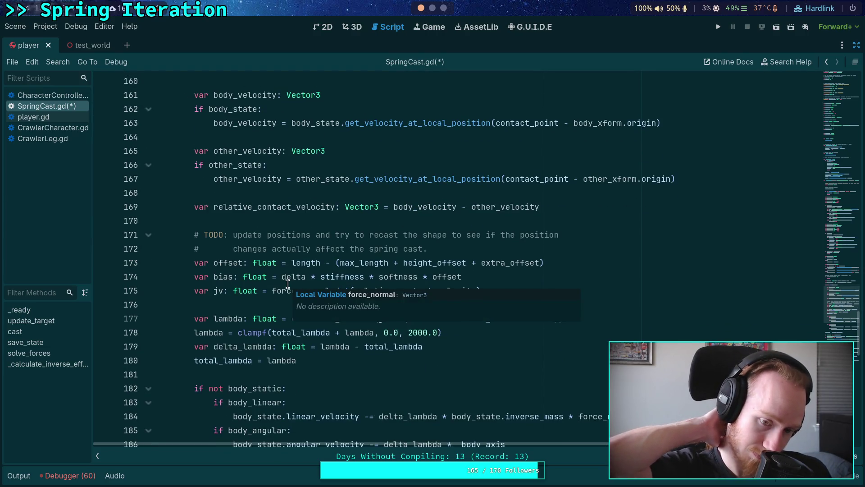
pyautogui.scroll(18, 288, 282)
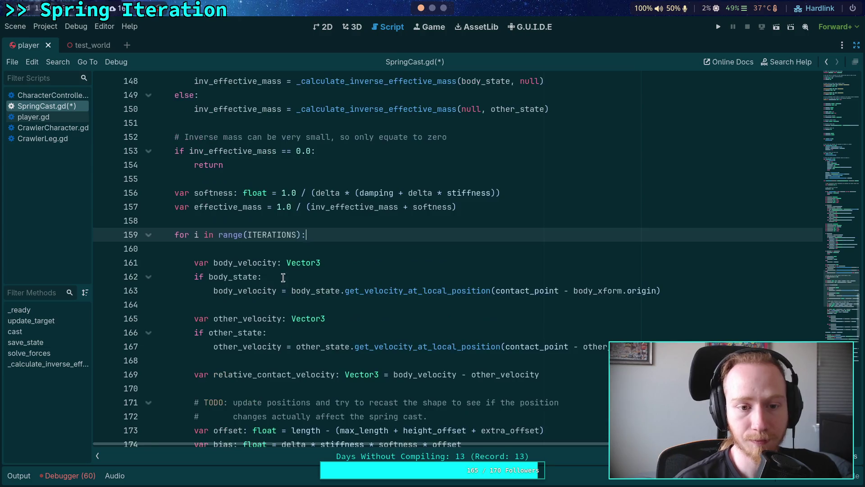
pyautogui.scroll(10, 293, 274)
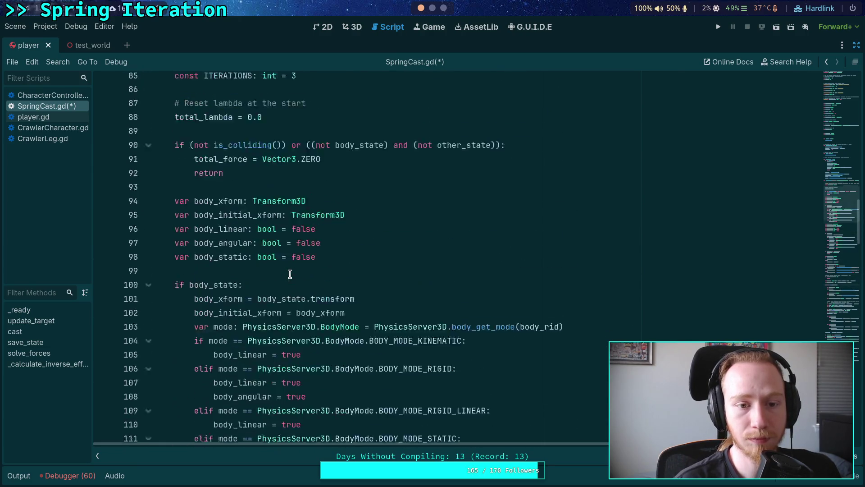
# Step: Change the ITERATIONS value on line 85 to 2, then to 3
pyautogui.click(295, 208)
pyautogui.write('2')
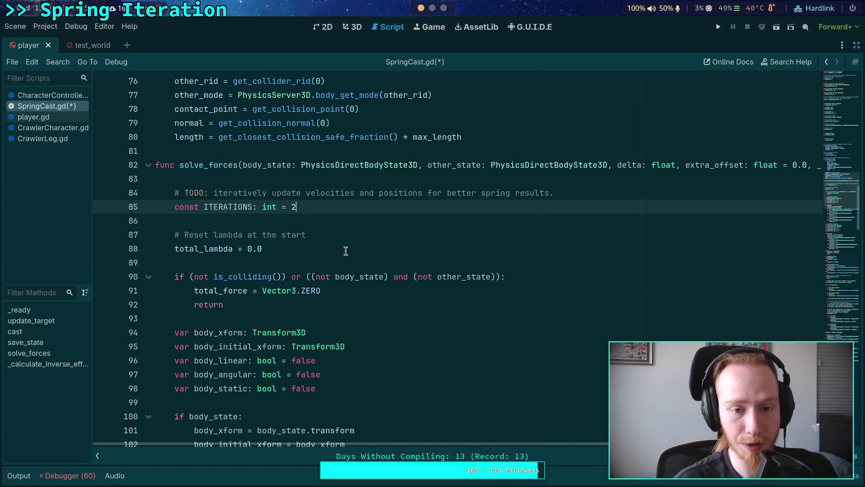
pyautogui.click(344, 251)
pyautogui.click(325, 263)
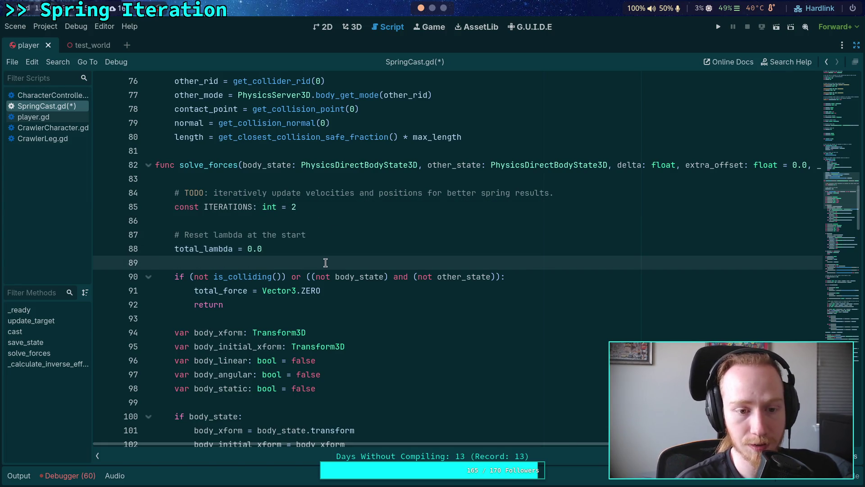
pyautogui.doubleClick(296, 207)
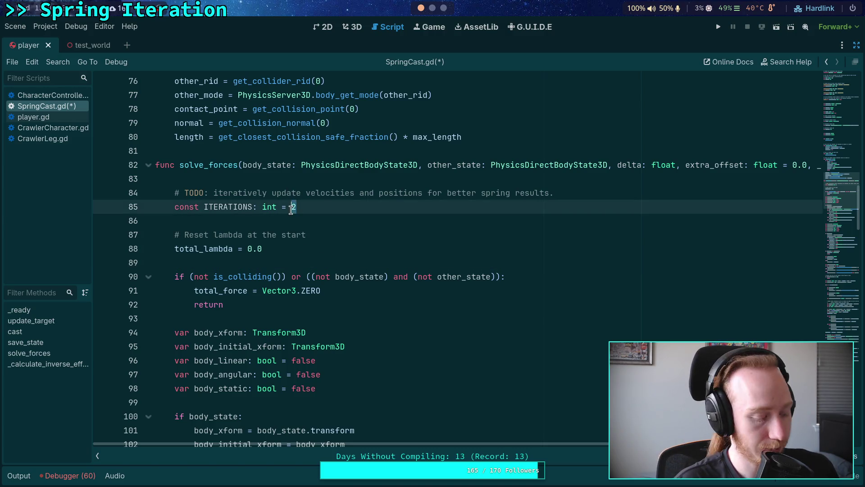
pyautogui.write('3')
pyautogui.click(301, 262)
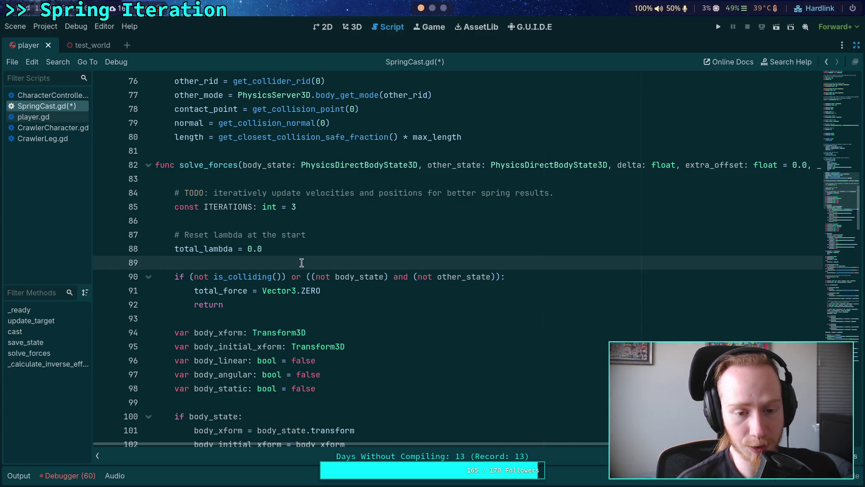
# Step: Set the ITERATIONS value on line 85 to 4
pyautogui.scroll(-9, 264, 280)
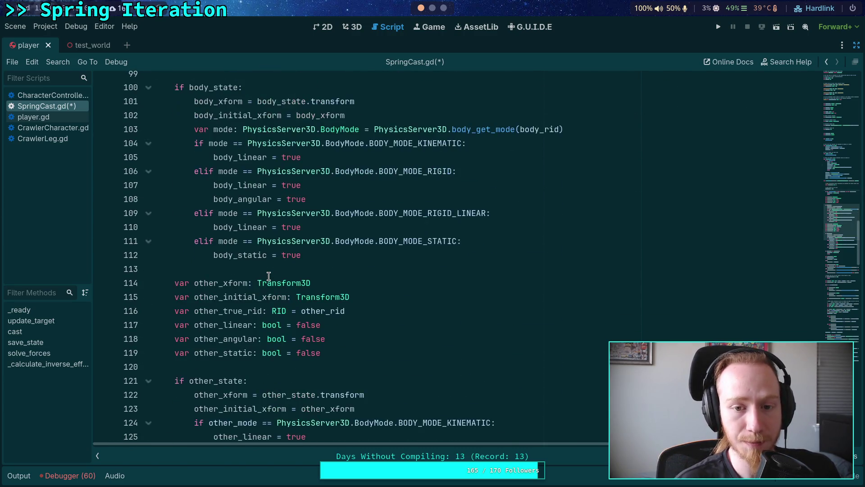
pyautogui.scroll(-3, 269, 276)
pyautogui.scroll(-2, 269, 277)
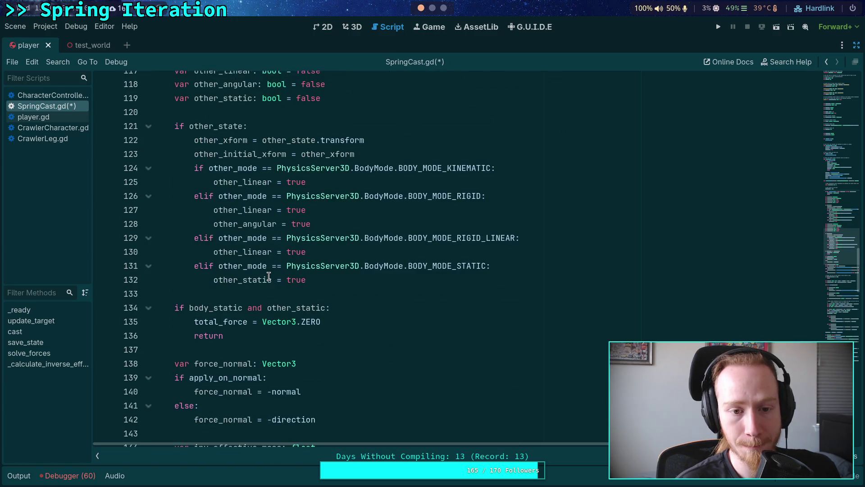
pyautogui.scroll(6, 284, 269)
pyautogui.scroll(2, 285, 269)
pyautogui.scroll(-5, 252, 259)
pyautogui.scroll(11, 251, 255)
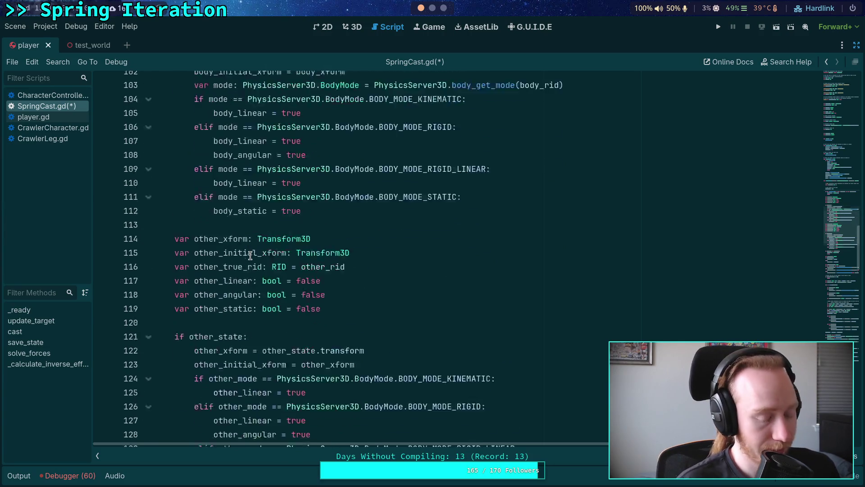
pyautogui.doubleClick(292, 207)
pyautogui.write('4')
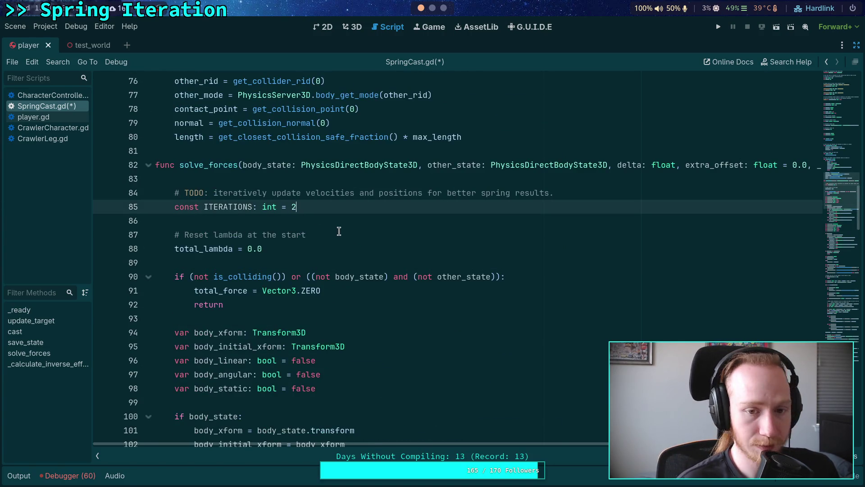
pyautogui.click(339, 237)
pyautogui.click(284, 266)
# Step: Select the other_state transform assignments near line 123
pyautogui.scroll(-3, 245, 292)
pyautogui.scroll(-20, 244, 295)
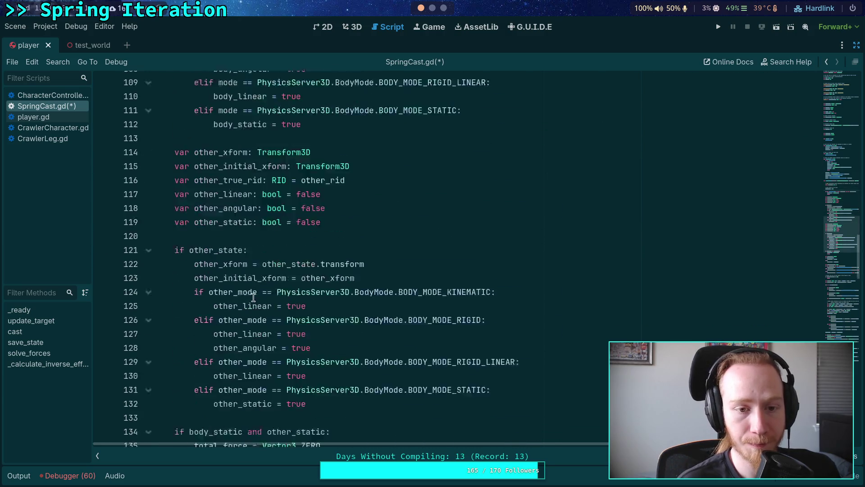
pyautogui.scroll(-3, 252, 299)
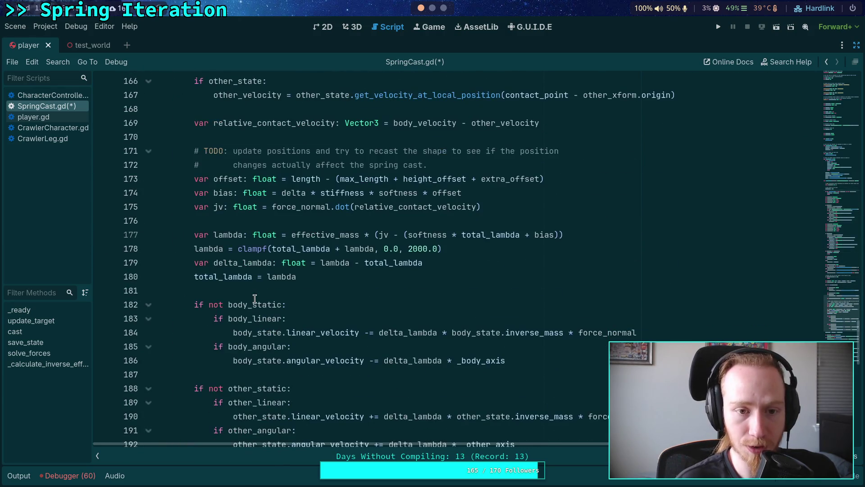
pyautogui.scroll(7, 250, 293)
pyautogui.scroll(5, 248, 284)
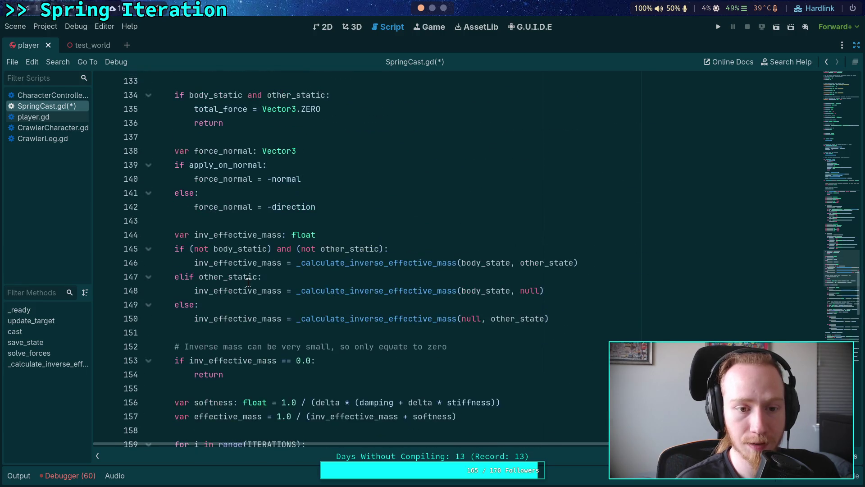
pyautogui.scroll(5, 165, 191)
pyautogui.scroll(1, 170, 237)
pyautogui.click(403, 219)
pyautogui.moveTo(403, 220); pyautogui.dragTo(403, 212)
pyautogui.click(378, 232)
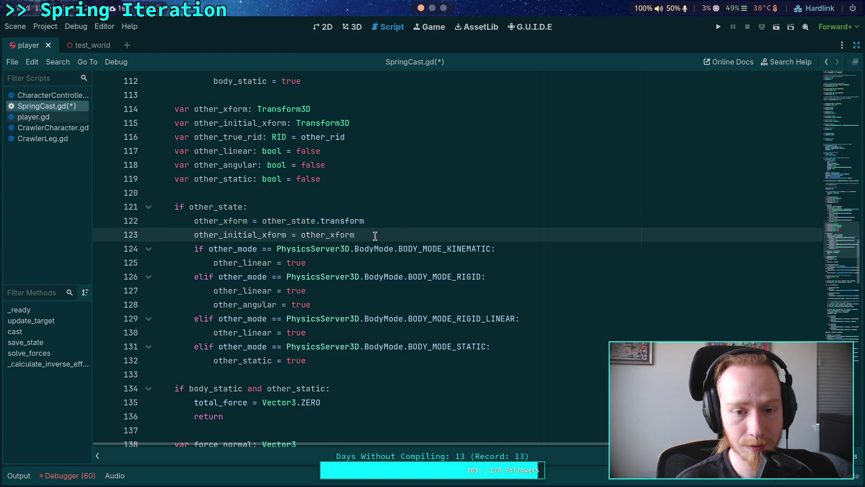
# Step: Delete the other_xform and body_xform declarations and their assignment lines
pyautogui.moveTo(374, 236); pyautogui.dragTo(382, 213)
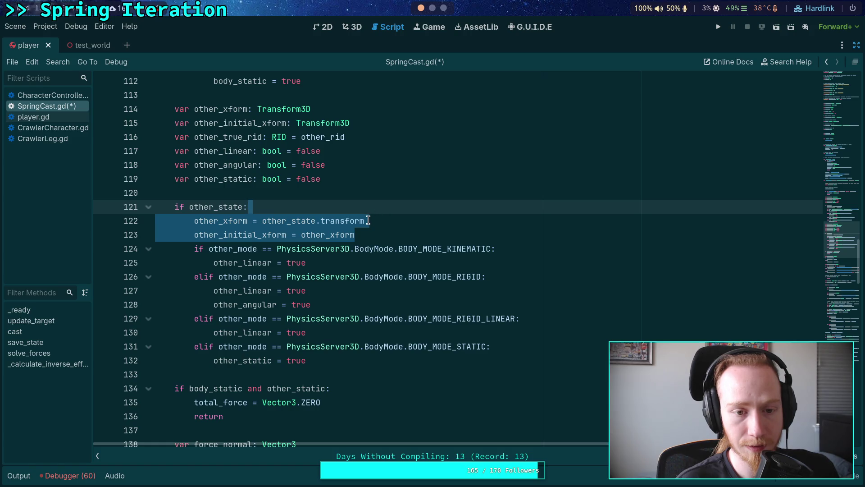
pyautogui.hotkey('ctrl', 'x')
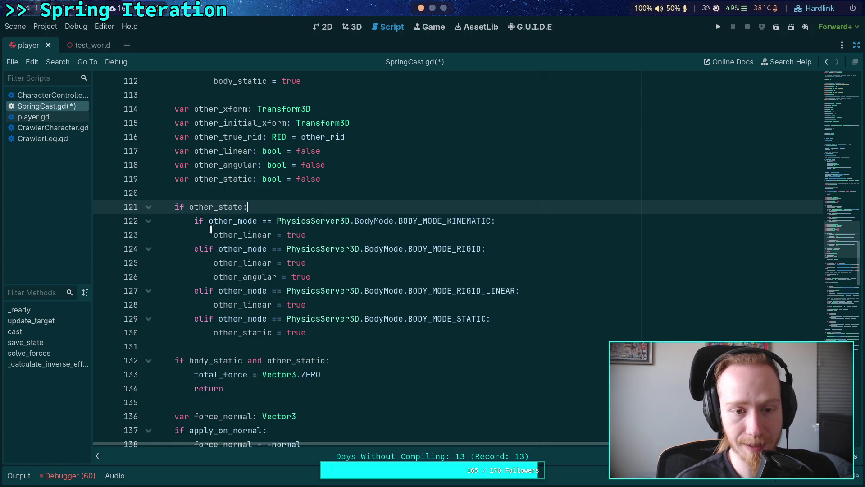
pyautogui.scroll(2, 220, 235)
pyautogui.moveTo(375, 206); pyautogui.dragTo(173, 193)
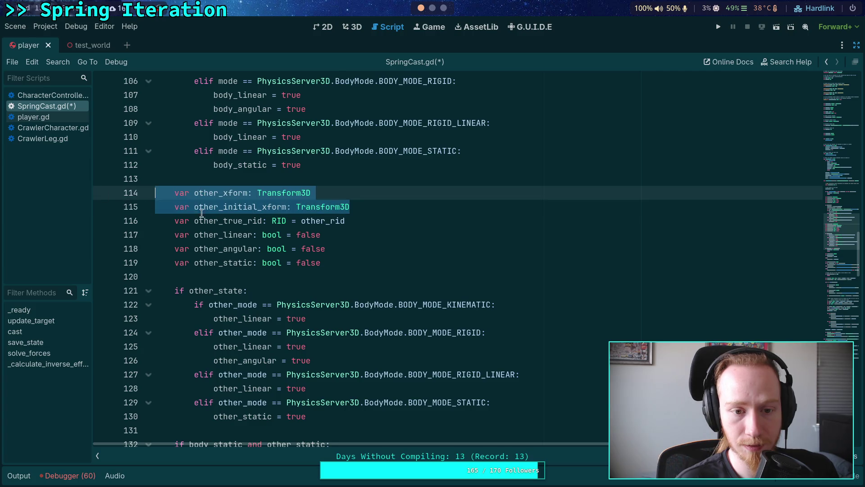
pyautogui.hotkey('ctrl', 'x')
pyautogui.scroll(6, 337, 238)
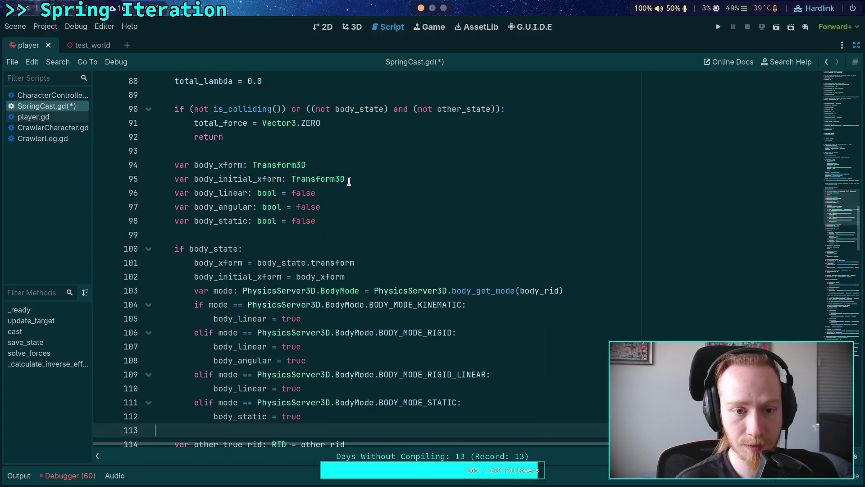
pyautogui.moveTo(347, 180); pyautogui.dragTo(102, 166)
pyautogui.hotkey('ctrl', 'x')
pyautogui.press('Up')
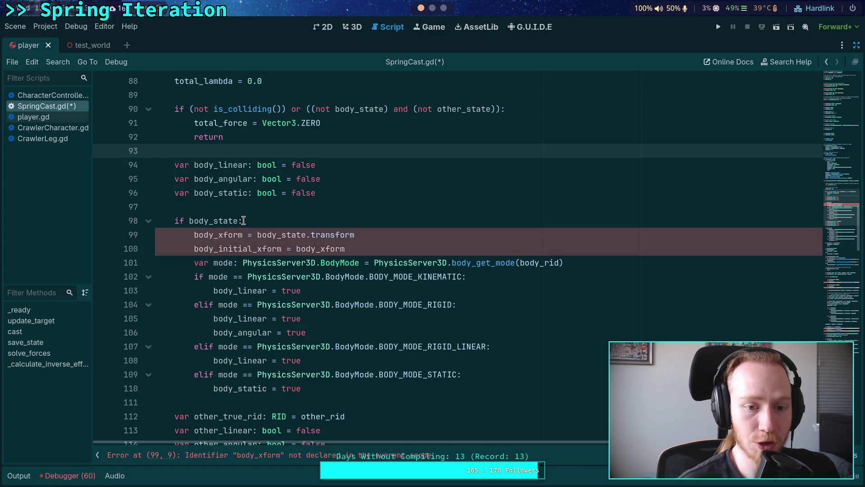
pyautogui.click(363, 248)
pyautogui.moveTo(363, 247); pyautogui.dragTo(358, 224)
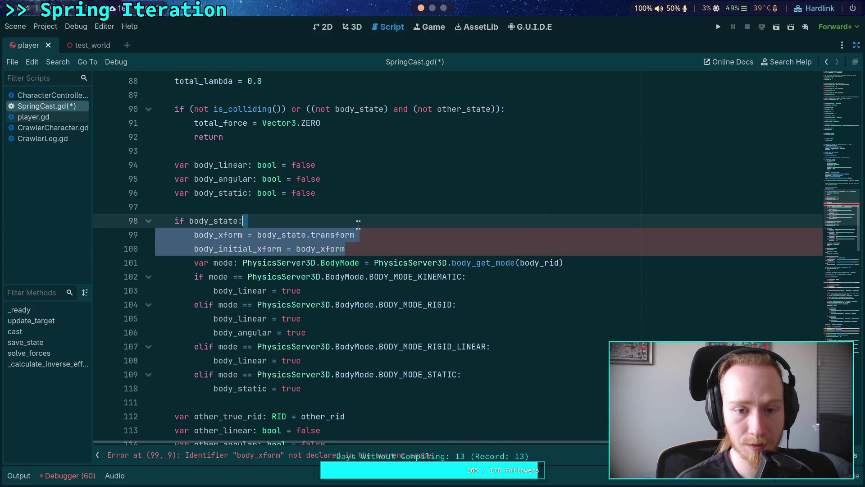
pyautogui.hotkey('ctrl', 'x')
pyautogui.scroll(-3, 227, 212)
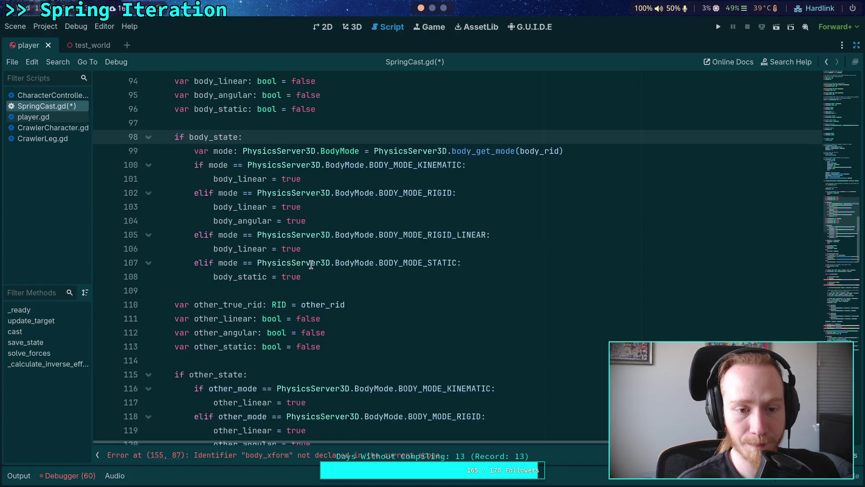
pyautogui.scroll(3, 228, 212)
pyautogui.scroll(-10, 302, 269)
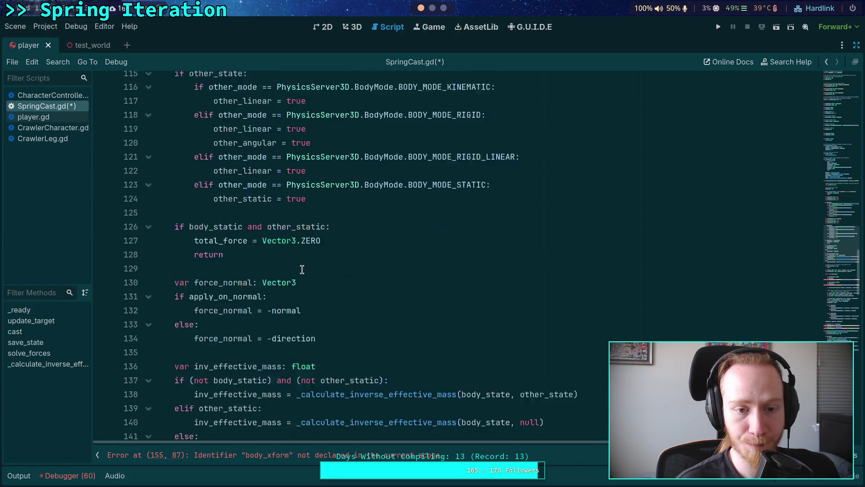
pyautogui.scroll(-6, 302, 268)
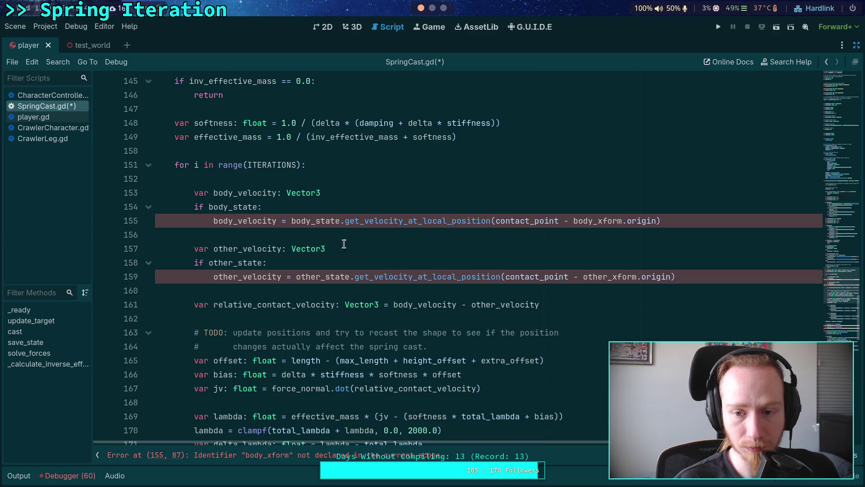
# Step: Replace body_xform.origin and other_xform.origin with *_state.transform.origin on lines 155 and 159
pyautogui.moveTo(598, 221); pyautogui.dragTo(620, 222)
pyautogui.write('state.t')
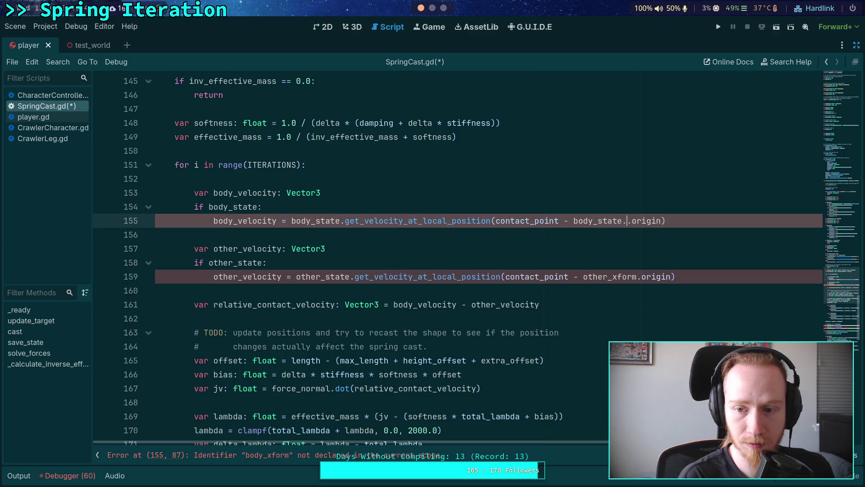
pyautogui.write('ra')
pyautogui.press('Return')
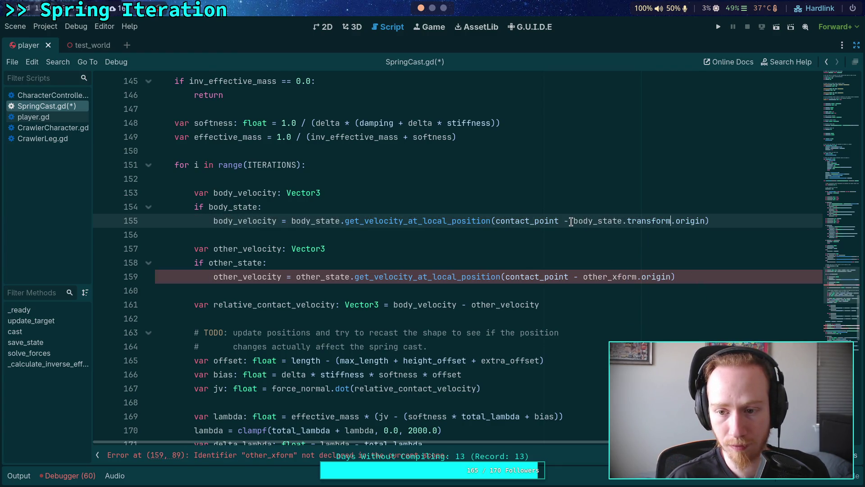
pyautogui.moveTo(593, 221); pyautogui.dragTo(671, 222)
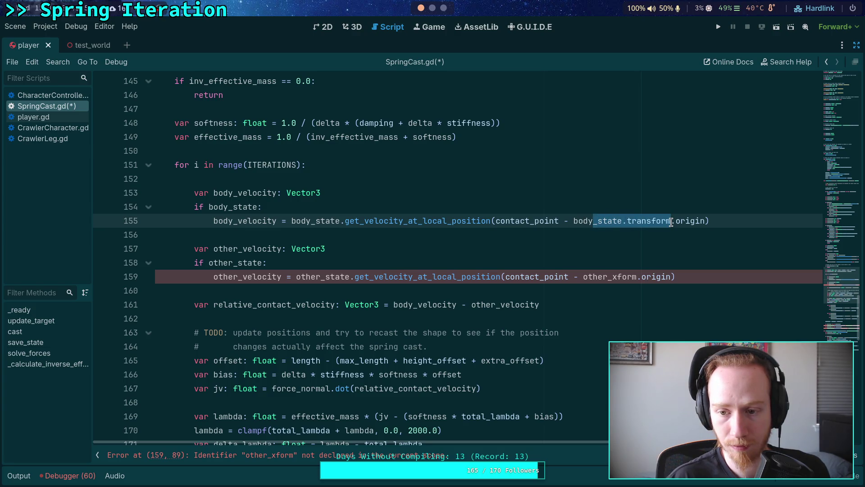
pyautogui.hotkey('ctrl', 'c')
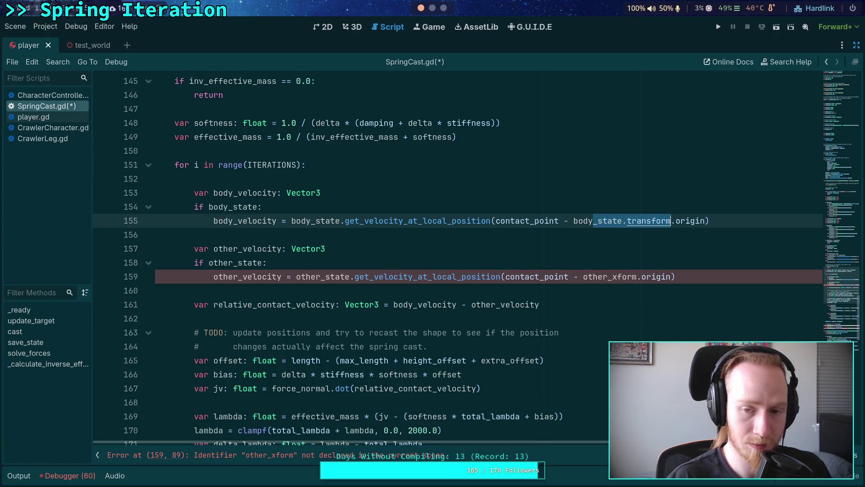
pyautogui.moveTo(608, 277); pyautogui.dragTo(636, 273)
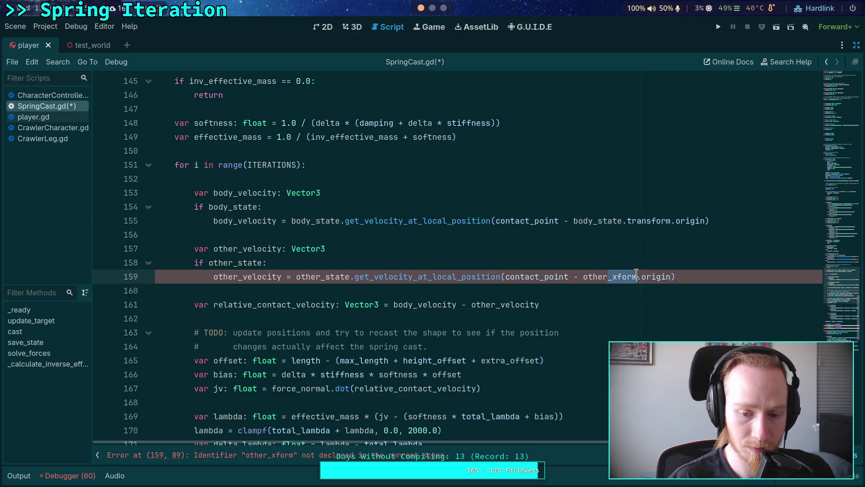
pyautogui.hotkey('ctrl', 'v')
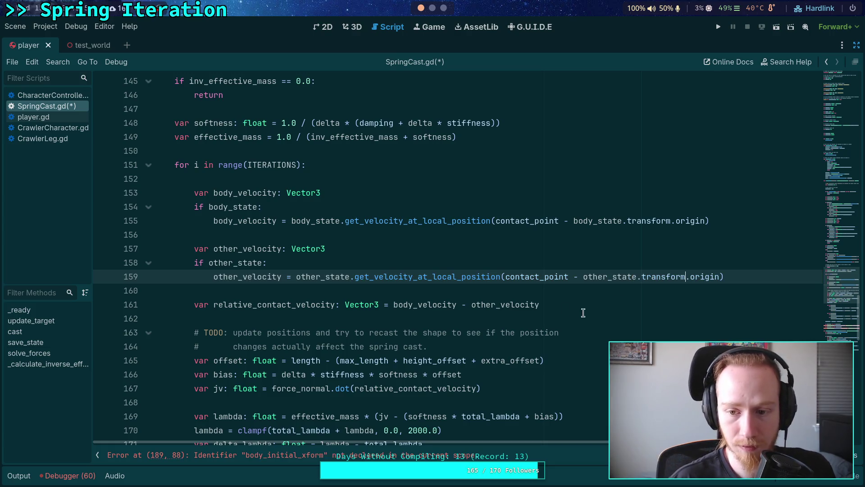
# Step: Select the body_set_state transform-restore lines and save SpringCast.gd
pyautogui.scroll(-11, 483, 296)
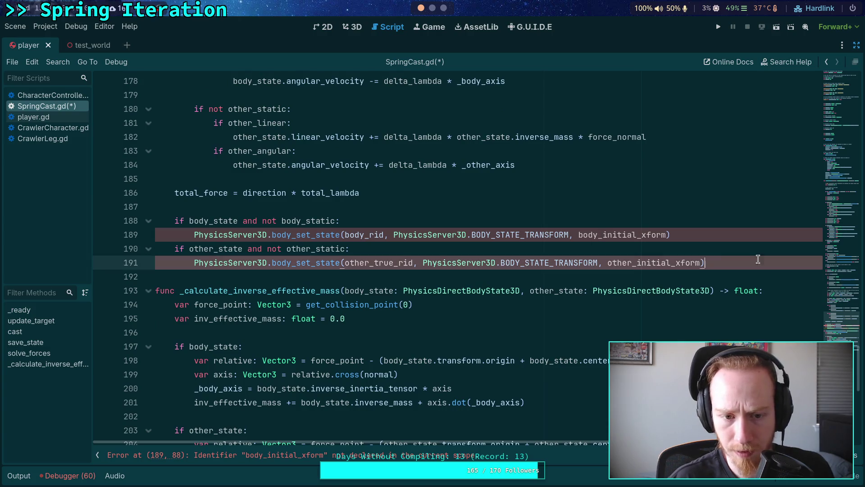
pyautogui.moveTo(766, 262); pyautogui.dragTo(75, 203)
pyautogui.scroll(7, 438, 287)
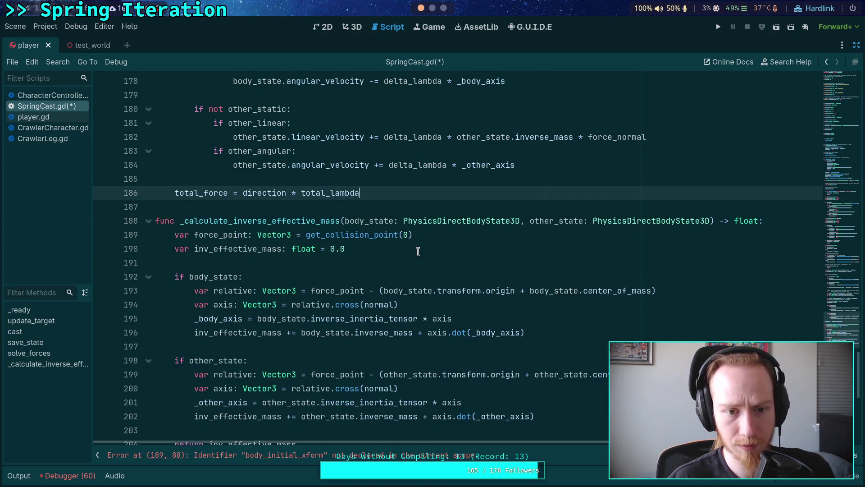
pyautogui.scroll(5, 438, 287)
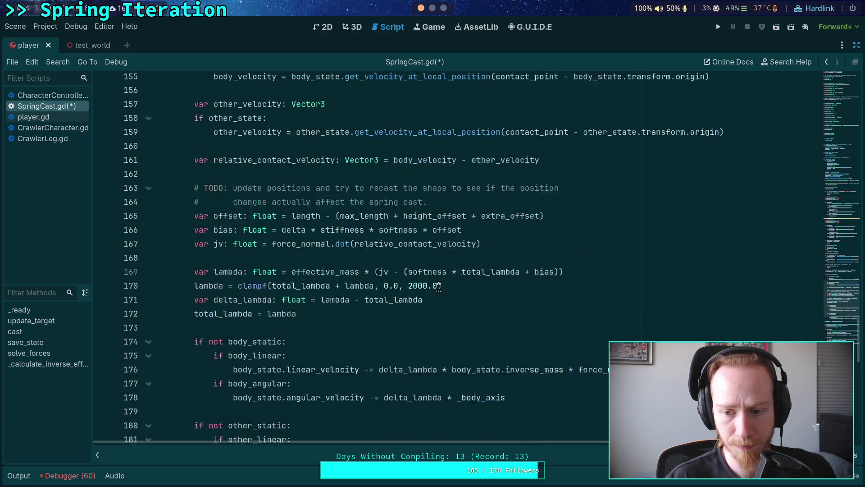
pyautogui.click(386, 254)
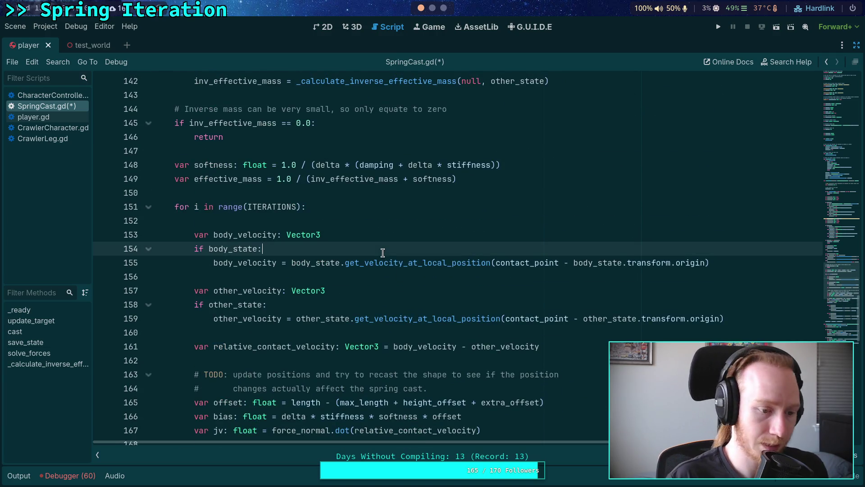
pyautogui.hotkey('ctrl', 's')
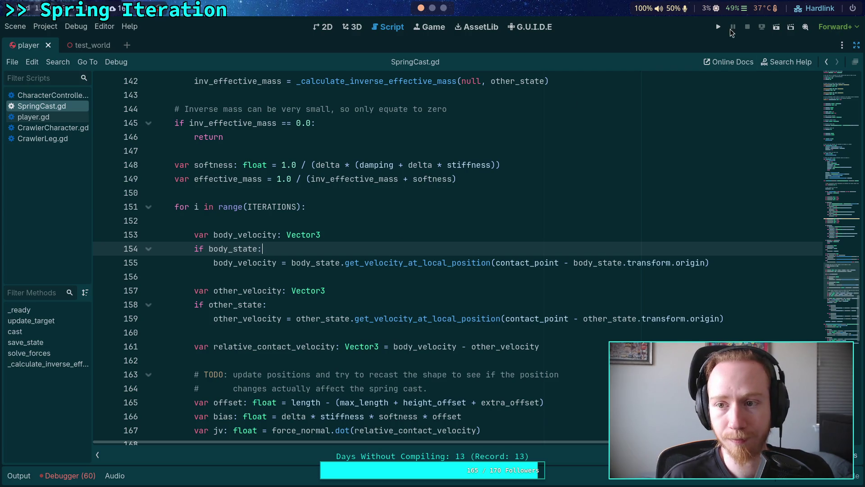
# Step: Run the project to watch the spring debug sphere, then stop it with F8
pyautogui.click(718, 27)
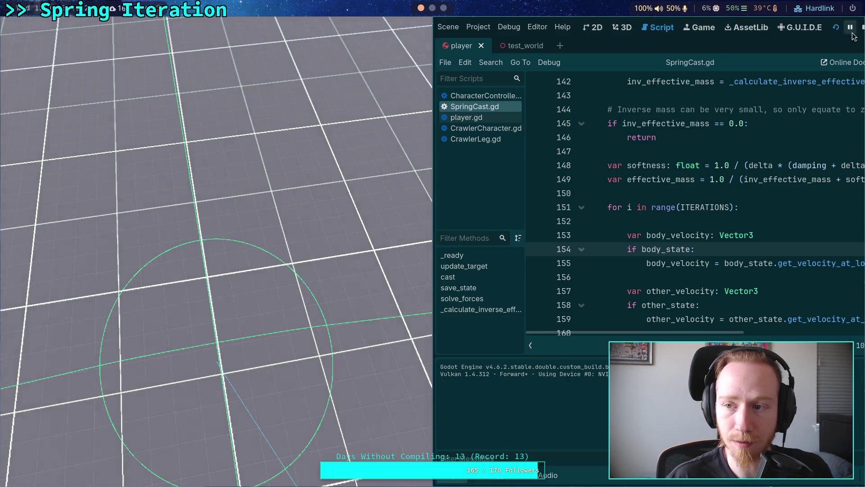
pyautogui.press('F8')
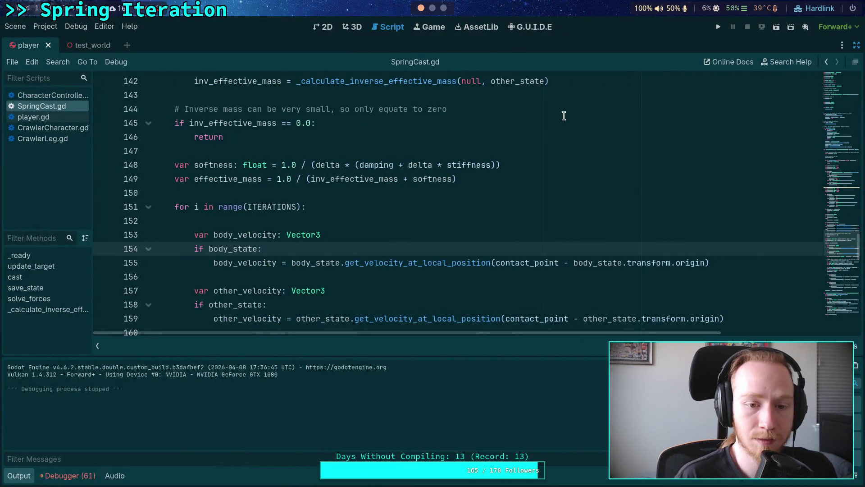
# Step: Hide the Output panel, scroll up through solve_forces, then switch to CharacterController.gd
pyautogui.scroll(-6, 564, 116)
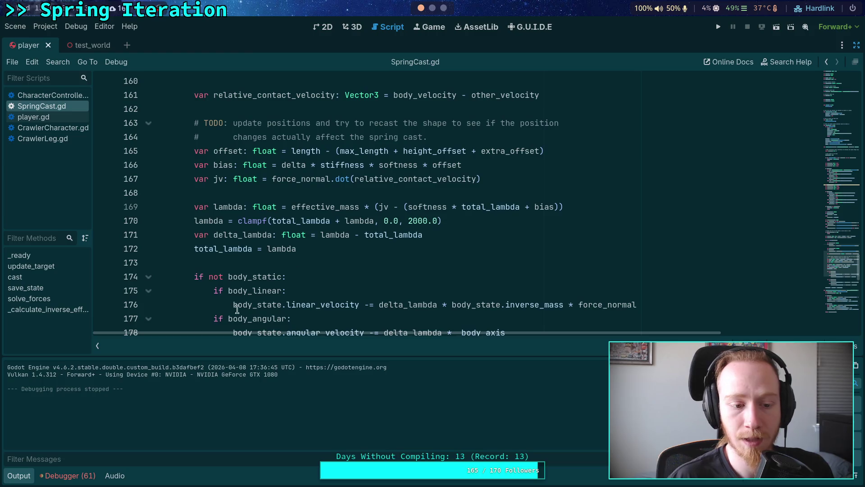
pyautogui.click(18, 475)
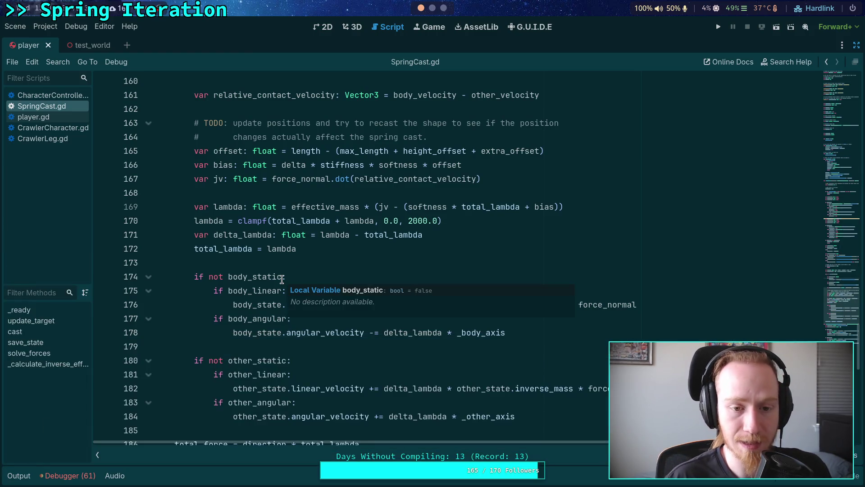
pyautogui.scroll(4, 247, 264)
pyautogui.click(239, 249)
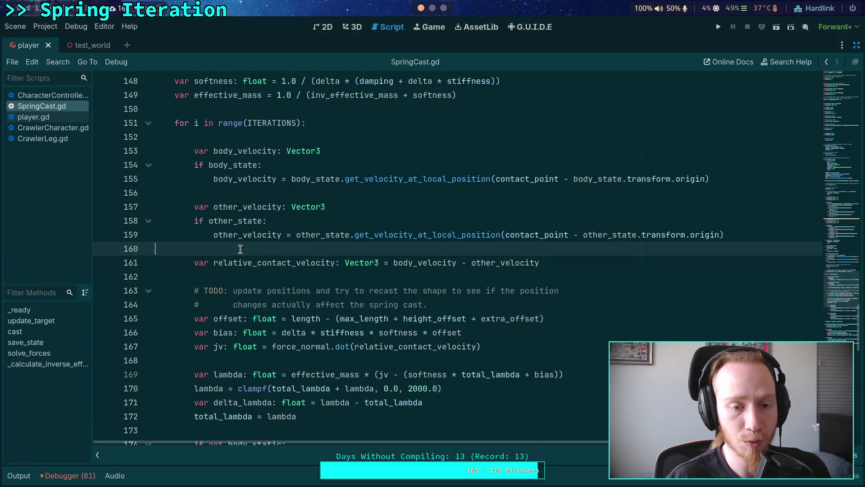
pyautogui.scroll(3, 240, 249)
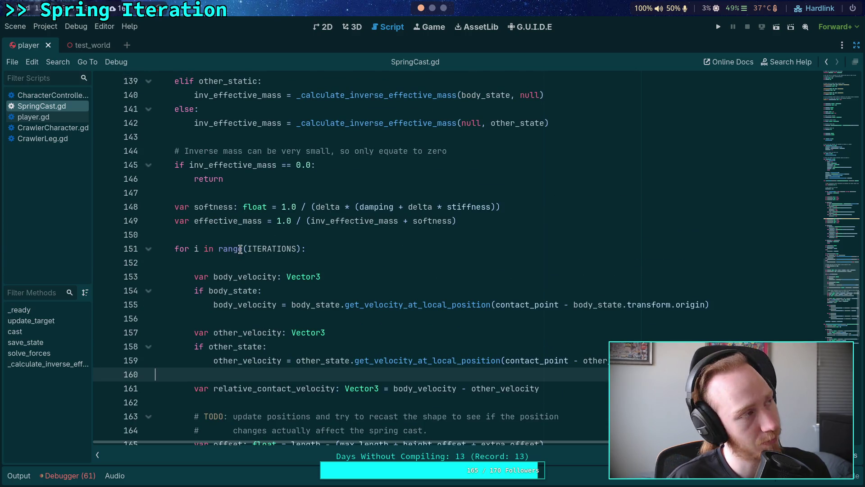
pyautogui.scroll(6, 240, 249)
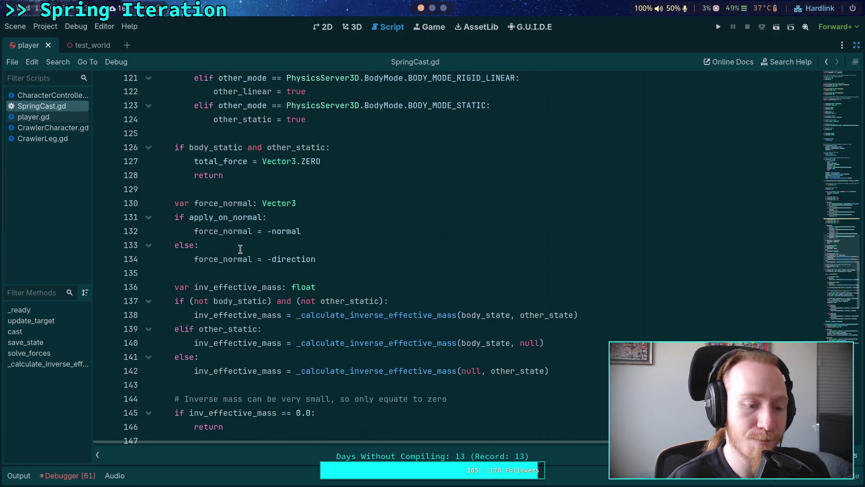
pyautogui.scroll(5, 240, 249)
pyautogui.scroll(12, 240, 250)
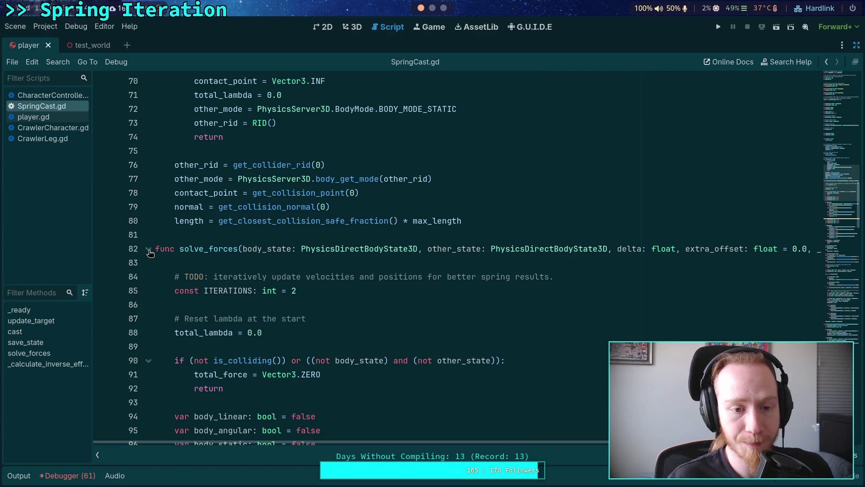
pyautogui.scroll(6, 150, 253)
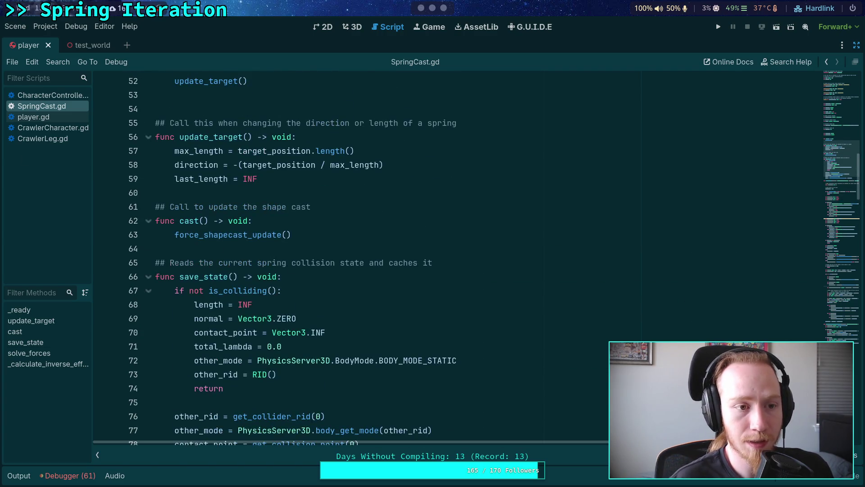
pyautogui.click(37, 94)
# Step: Fold the is_on_floor block at line 256 and the jump block at line 327 in CharacterController.gd
pyautogui.scroll(-9, 386, 308)
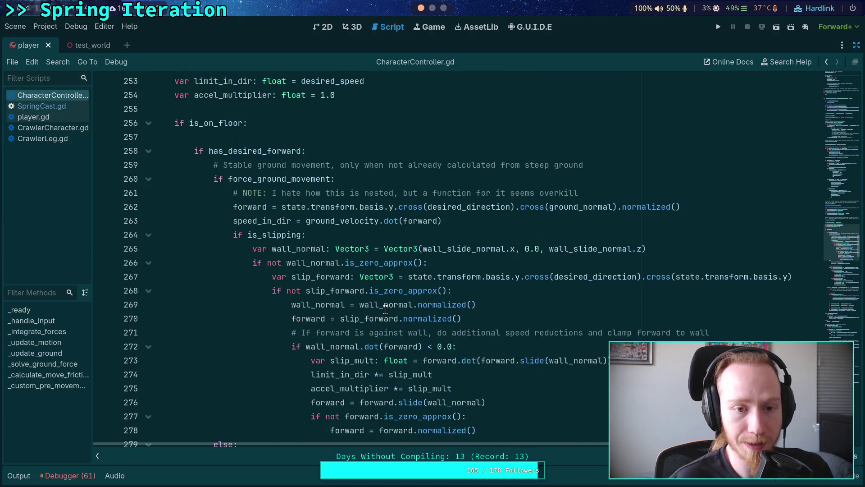
pyautogui.scroll(1, 351, 274)
pyautogui.click(149, 165)
pyautogui.scroll(-2, 151, 234)
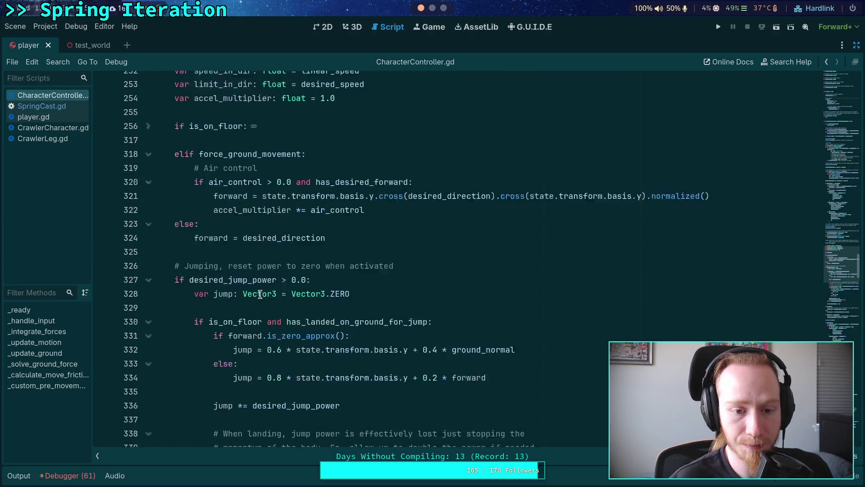
pyautogui.click(149, 238)
# Step: Scroll to the spring debug-drawing code and select the _spring_debug_vec name on line 220
pyautogui.scroll(-7, 154, 239)
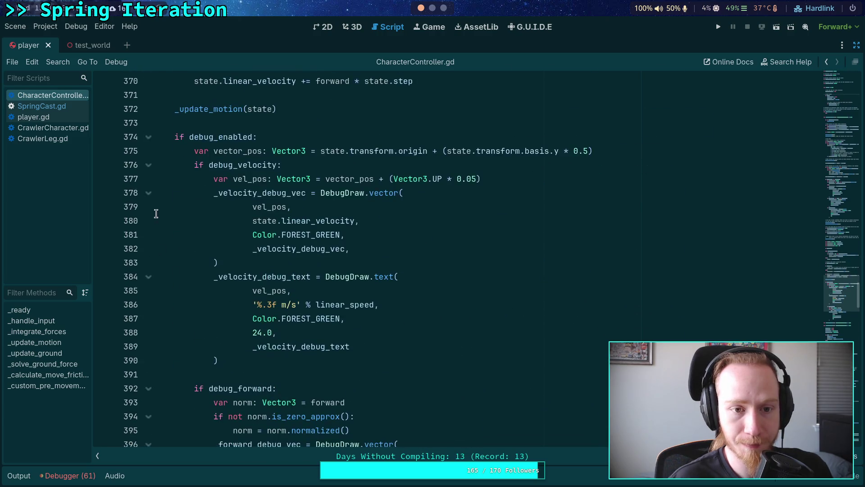
pyautogui.scroll(-6, 252, 218)
pyautogui.scroll(20, 253, 223)
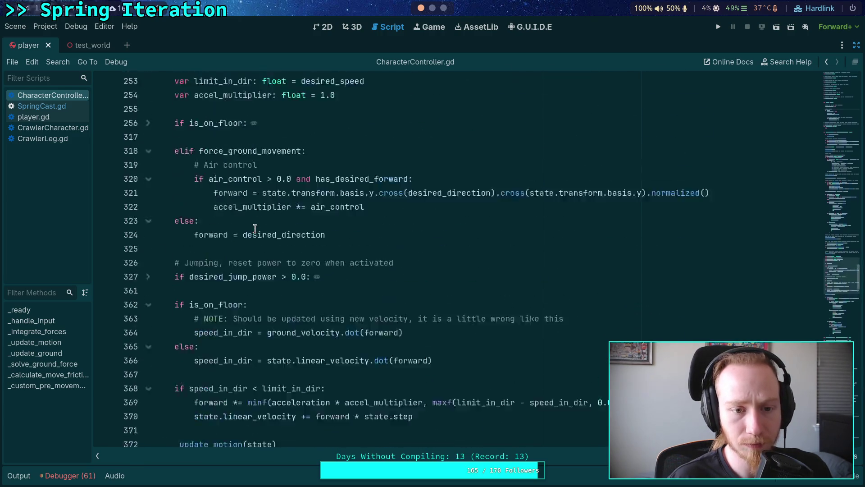
pyautogui.scroll(2, 253, 232)
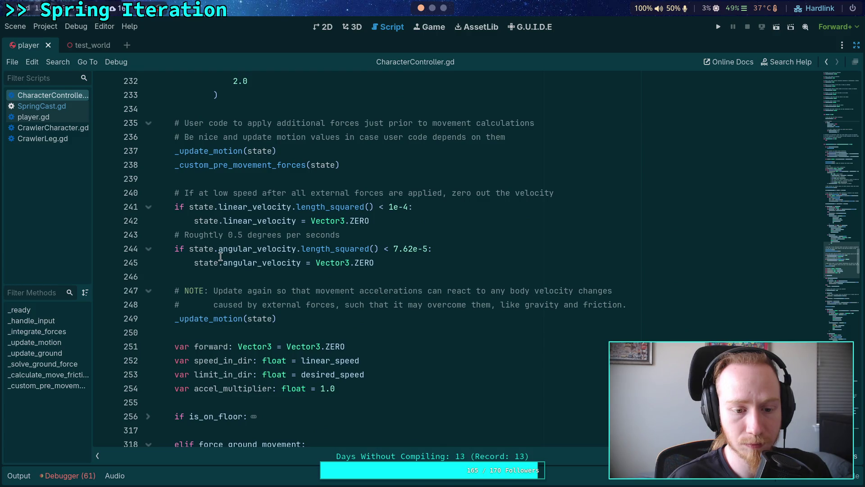
pyautogui.scroll(-3, 220, 256)
pyautogui.scroll(7, 180, 247)
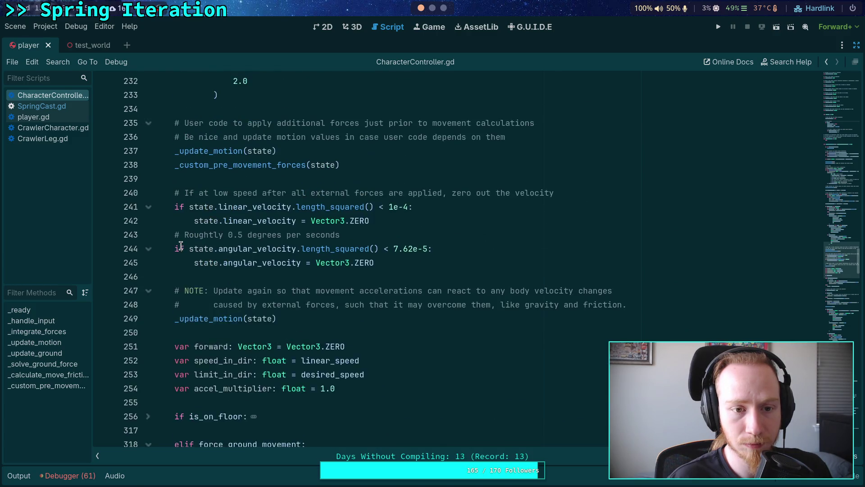
pyautogui.scroll(4, 178, 245)
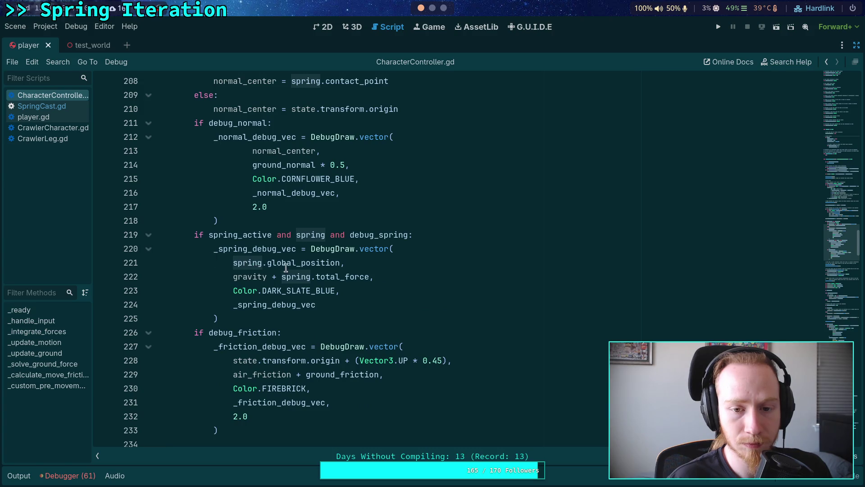
pyautogui.scroll(3, 283, 267)
pyautogui.scroll(-2, 323, 278)
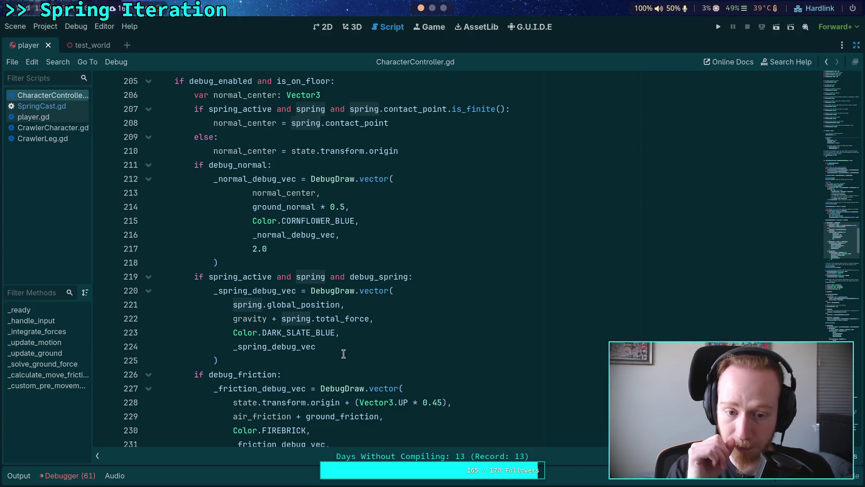
pyautogui.doubleClick(288, 291)
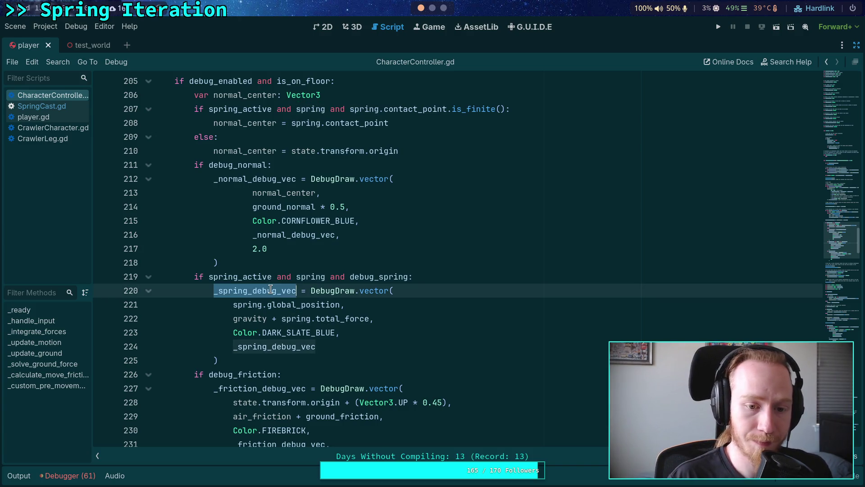
# Step: Find the _spring_debug_vec declaration and add a _spring_debug_shape variable below it on line 70
pyautogui.hotkey('ctrl', 'f')
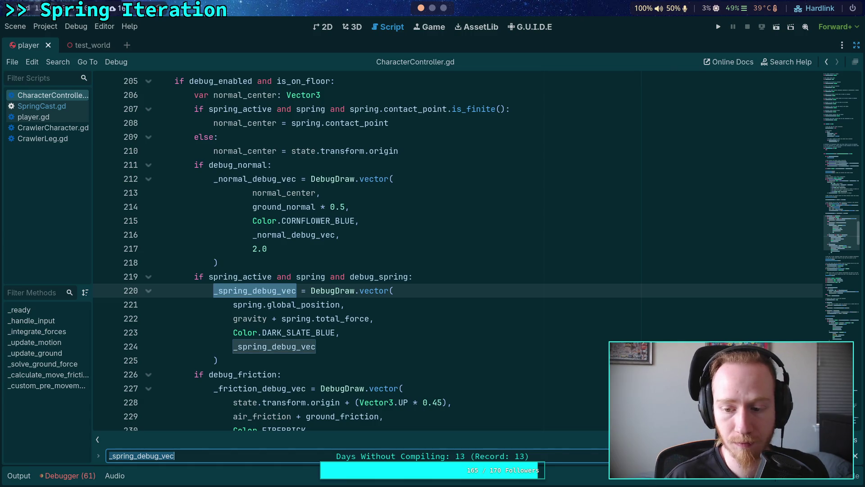
pyautogui.hotkey('shift', 'Return')
pyautogui.click(366, 252)
pyautogui.press('Return')
pyautogui.write('var _spring_debug_vec: int = 0')
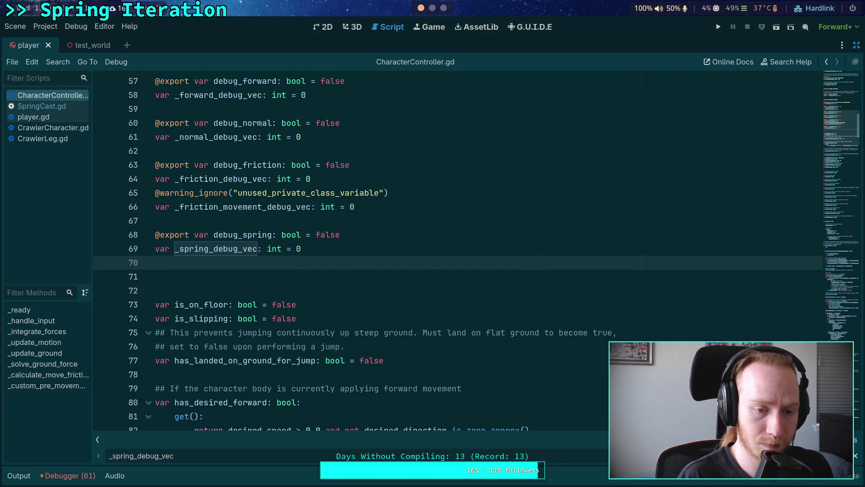
pyautogui.press('BackSpace')
pyautogui.press('BackSpace')
pyautogui.write('ar _spri')
pyautogui.write('deby')
pyautogui.write('ug_shape:')
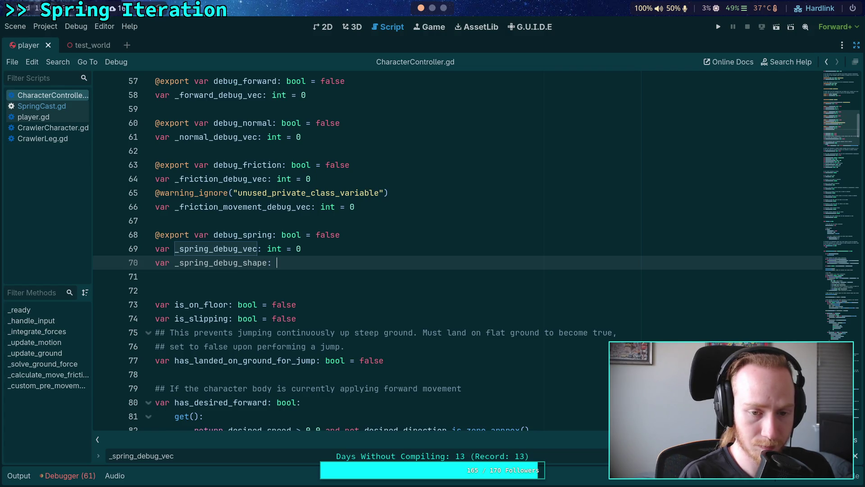
pyautogui.press('Left')
pyautogui.press('Left')
pyautogui.press('Left')
pyautogui.write('n')
pyautogui.press('End')
pyautogui.press('Escape')
# Step: Declare _spring_debug_line: int = 0 on line 71, then jump to the _spring_debug_vec usage at line 222
pyautogui.press('Return')
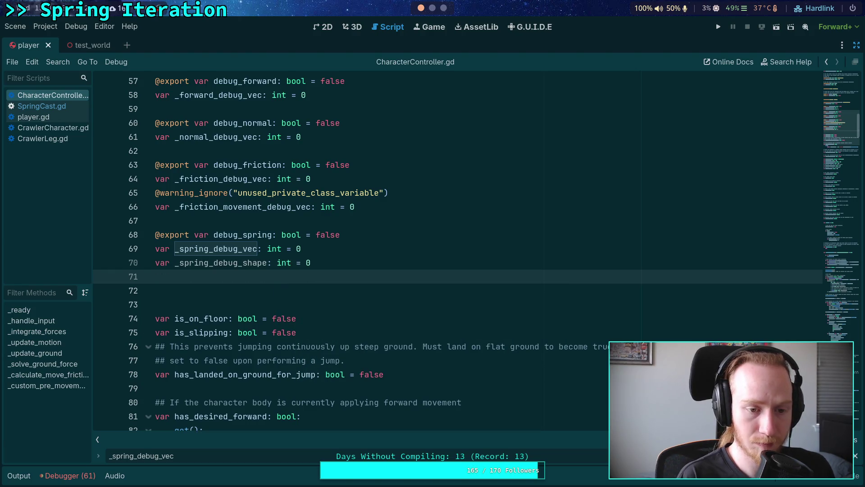
pyautogui.write('pring_debug_line:')
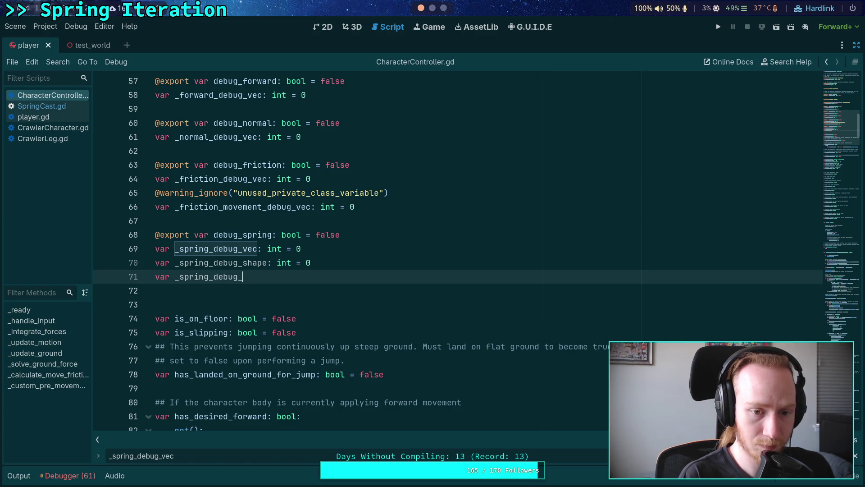
pyautogui.write(' int =')
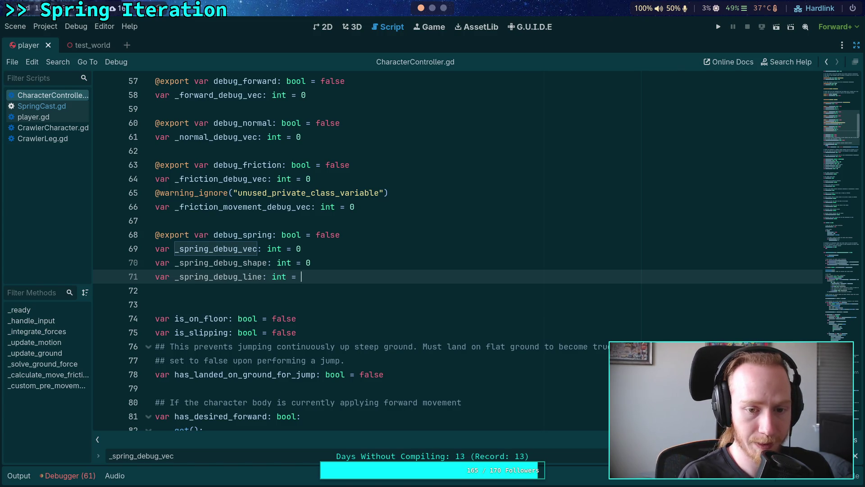
pyautogui.press('BackSpace')
pyautogui.press('BackSpace')
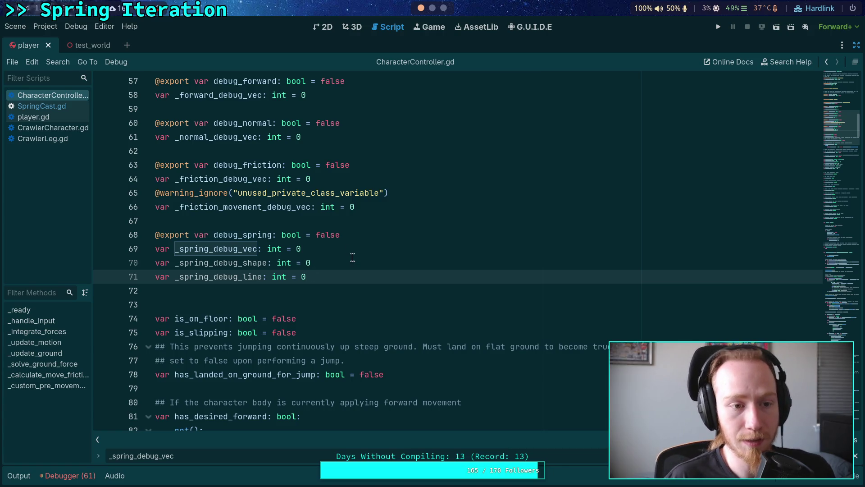
pyautogui.hotkey('shift', 'Up')
pyautogui.hotkey('shift', 'Home')
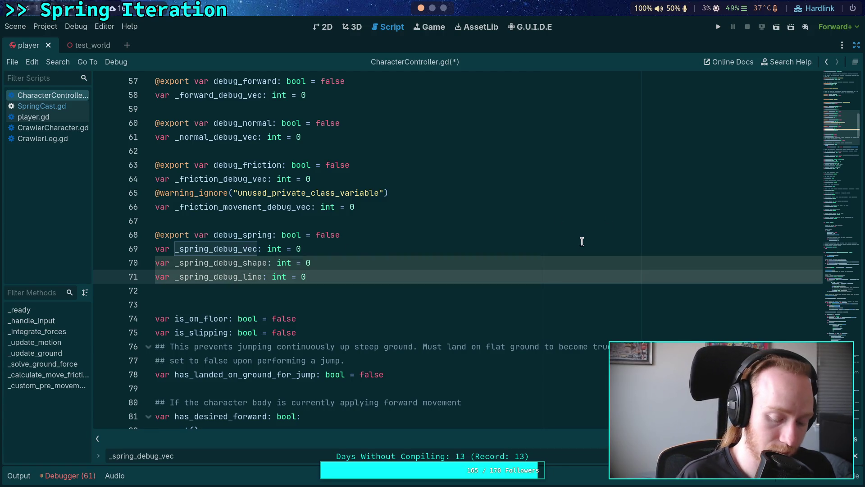
pyautogui.press('F3')
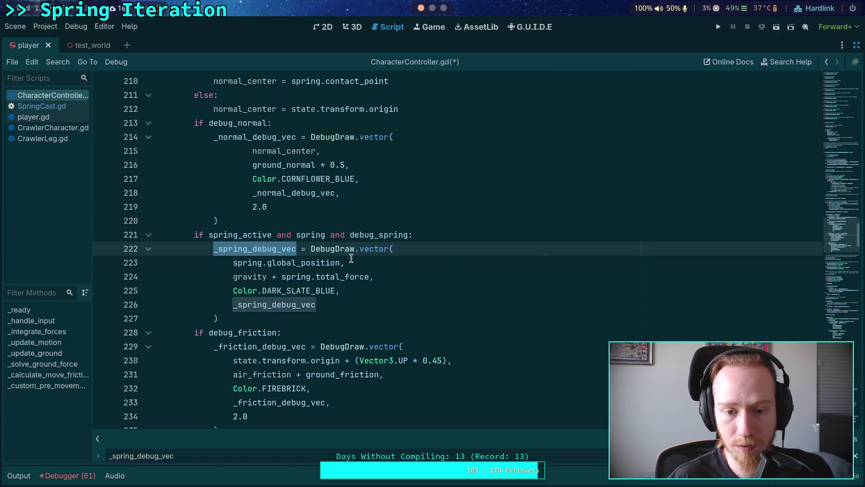
# Step: Look up the DebugDraw definition in draw_singleton.gd and fold its _process function
pyautogui.rightClick(342, 255)
pyautogui.click(380, 398)
pyautogui.scroll(-8, 273, 288)
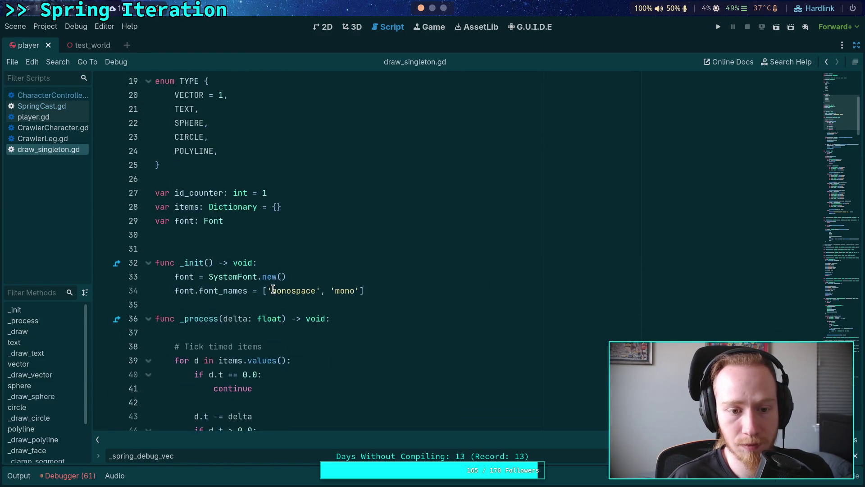
pyautogui.click(148, 235)
pyautogui.scroll(-8, 291, 272)
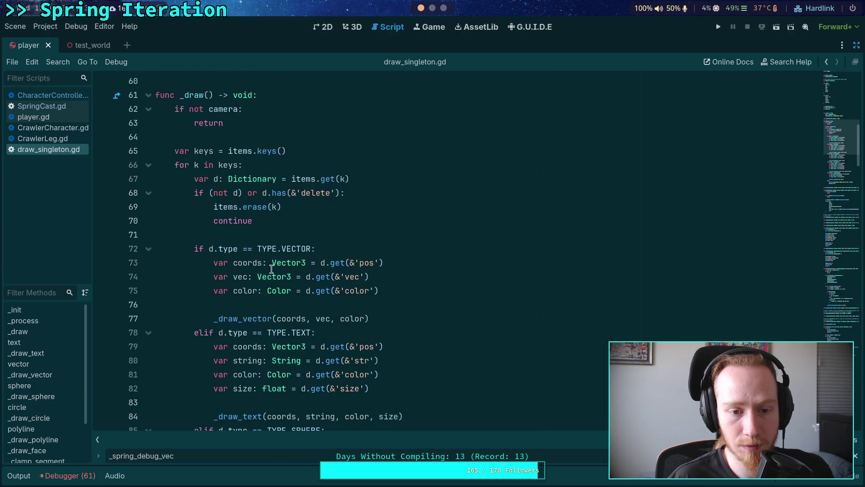
pyautogui.scroll(-5, 288, 279)
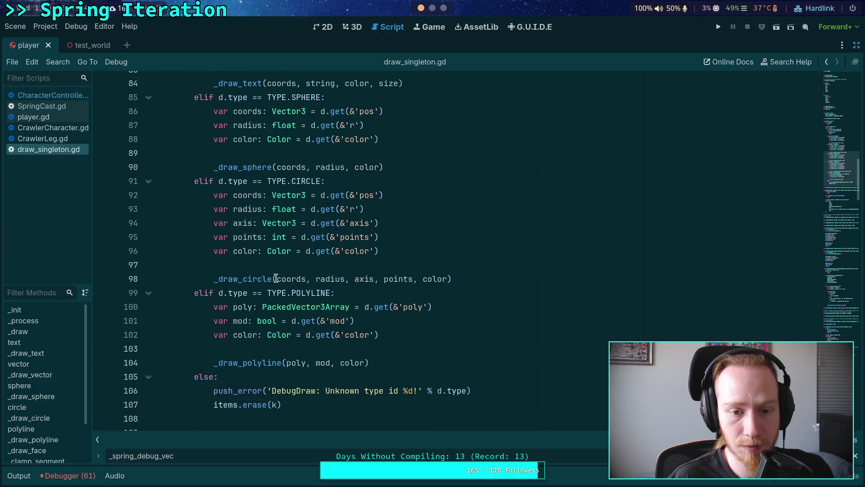
pyautogui.scroll(-1, 460, 287)
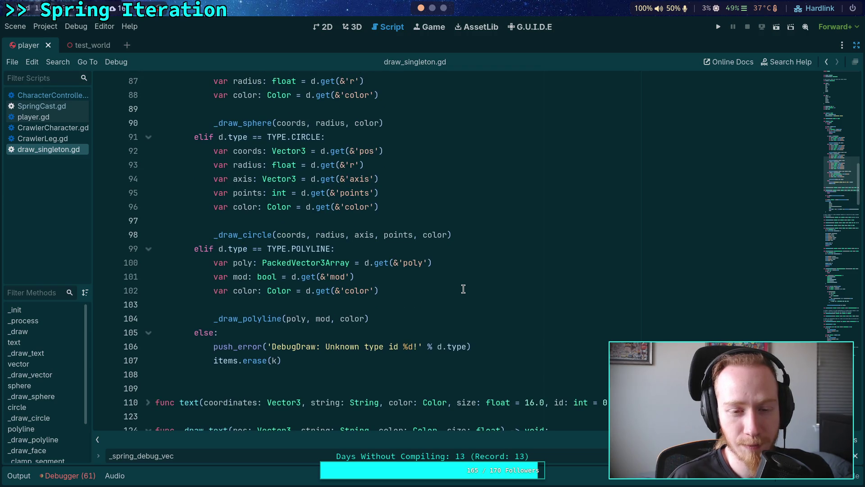
pyautogui.scroll(-5, 463, 289)
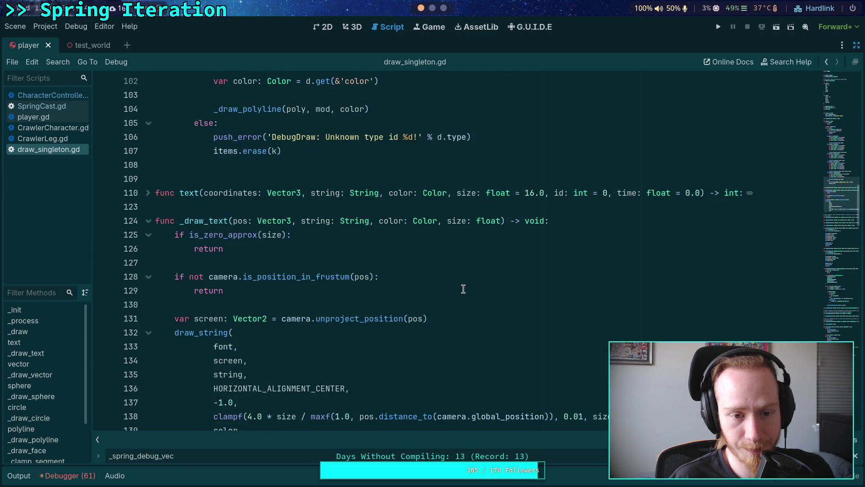
pyautogui.scroll(-7, 464, 288)
pyautogui.scroll(5, 329, 225)
# Step: Fold the _draw_text, circle, polyline, _draw_polyline and _get_item functions, then switch to SpringCast.gd
pyautogui.click(147, 137)
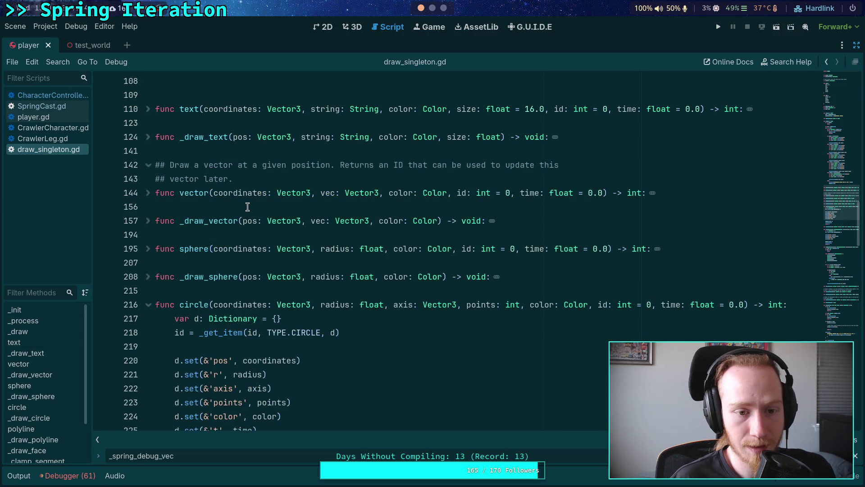
pyautogui.click(147, 304)
pyautogui.scroll(-2, 149, 281)
pyautogui.click(148, 277)
pyautogui.click(148, 305)
pyautogui.scroll(-3, 168, 313)
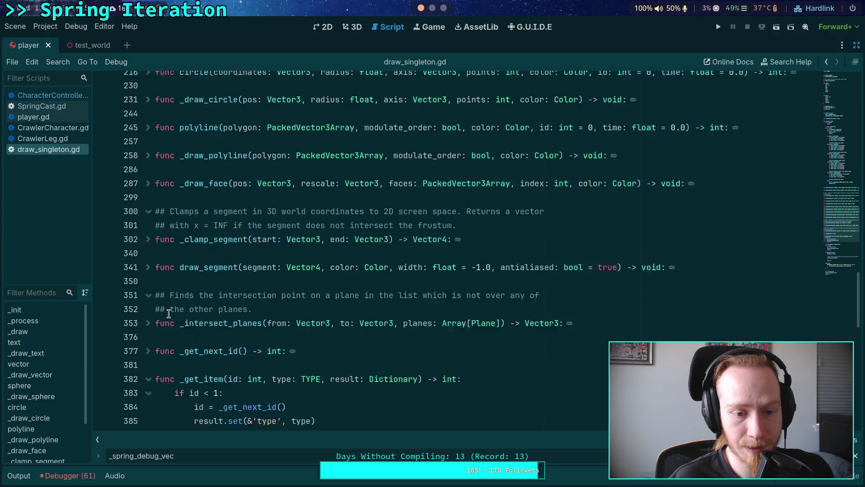
pyautogui.scroll(-2, 169, 312)
pyautogui.click(149, 318)
pyautogui.scroll(4, 197, 306)
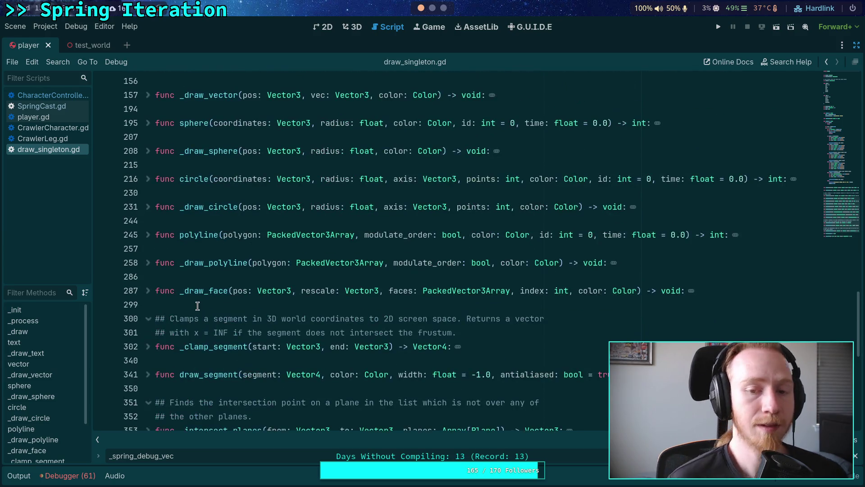
pyautogui.scroll(4, 197, 305)
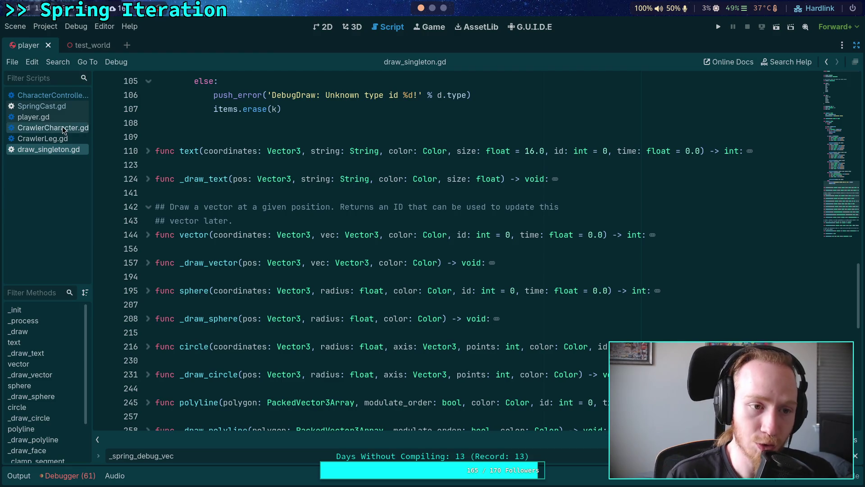
pyautogui.click(55, 107)
pyautogui.scroll(-3, 356, 269)
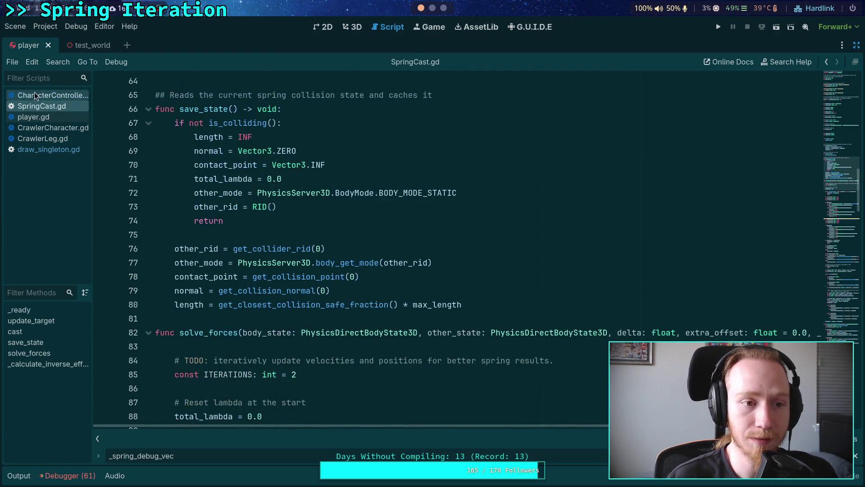
# Step: In CharacterController.gd, rename the _spring_debug_vec usages on lines 222 and 226 to _spring_debug_force_vec
pyautogui.click(48, 95)
pyautogui.scroll(-1, 383, 303)
pyautogui.scroll(1, 380, 253)
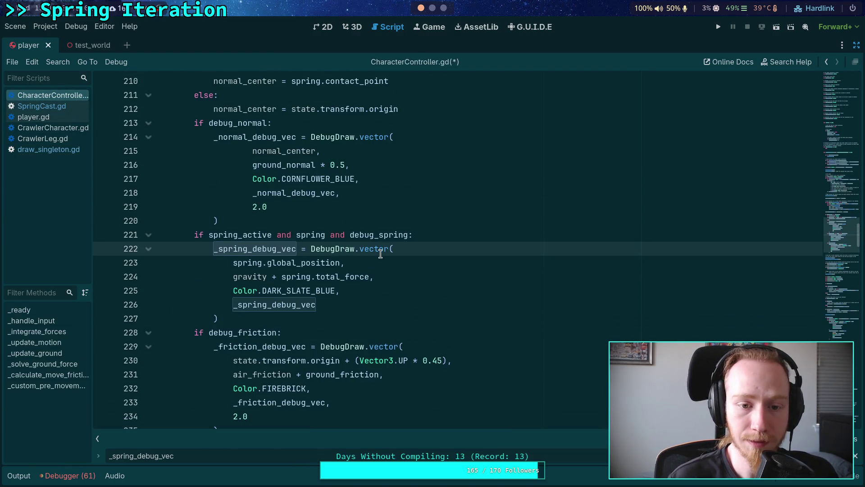
pyautogui.click(341, 316)
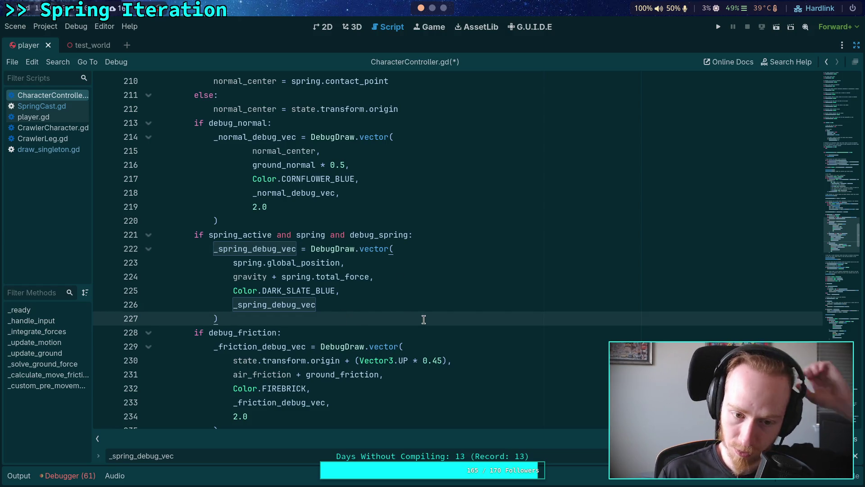
pyautogui.click(283, 249)
pyautogui.write('force_')
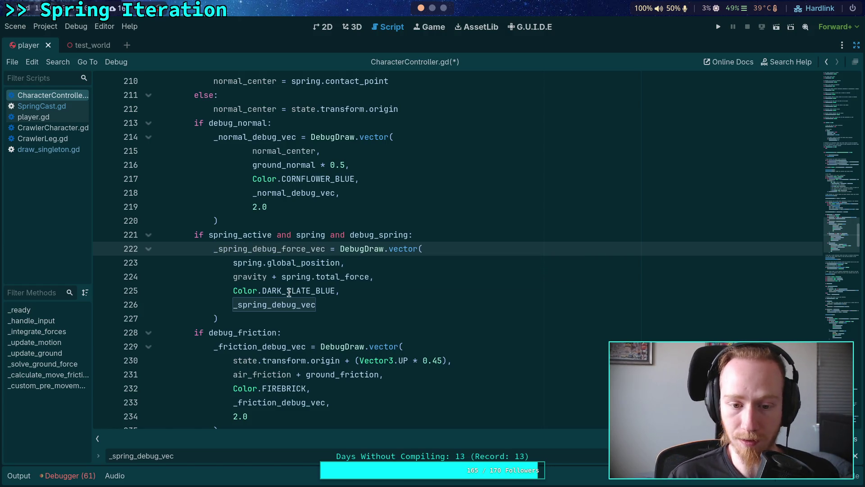
pyautogui.click(302, 305)
pyautogui.write('fore')
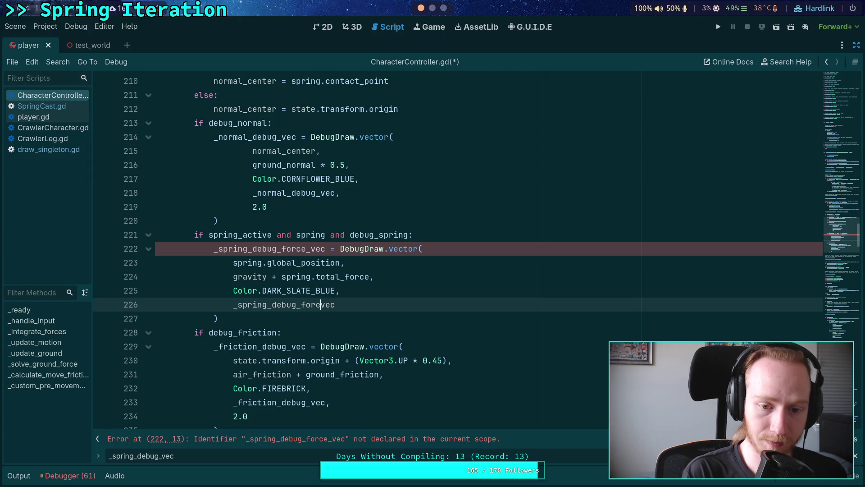
pyautogui.write('e_')
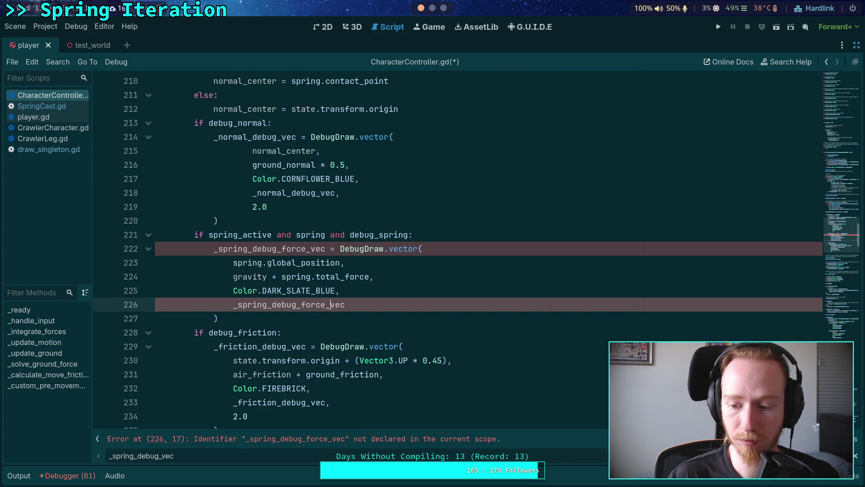
# Step: Rename the line 69 declaration to _spring_debug_force_vec, keep line 71 as _spring_debug_line, and save
pyautogui.hotkey('alt', 'Left')
pyautogui.click(244, 249)
pyautogui.write('force_')
pyautogui.moveTo(243, 278); pyautogui.dragTo(262, 279)
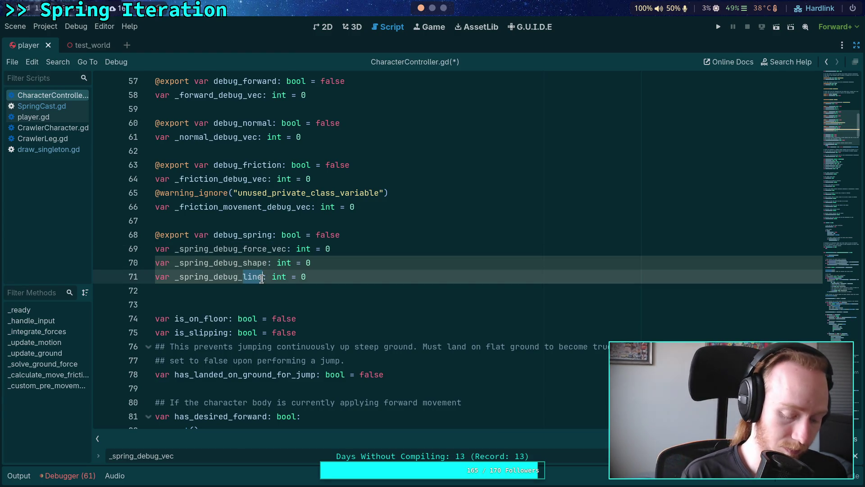
pyautogui.write('vec')
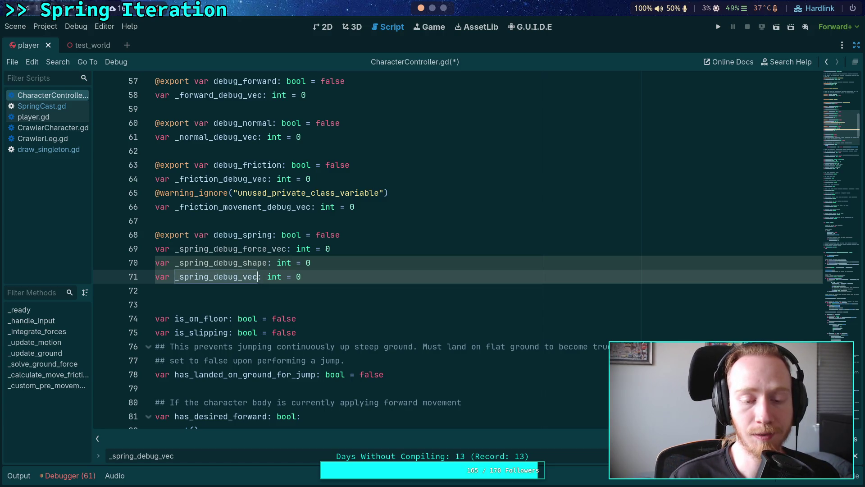
pyautogui.press('BackSpace')
pyautogui.press('BackSpace')
pyautogui.press('BackSpace')
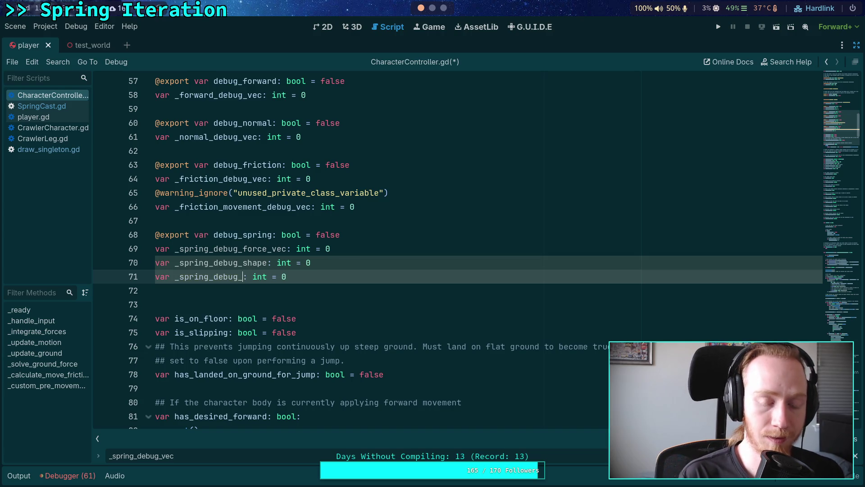
pyautogui.write('line')
pyautogui.hotkey('ctrl', 's')
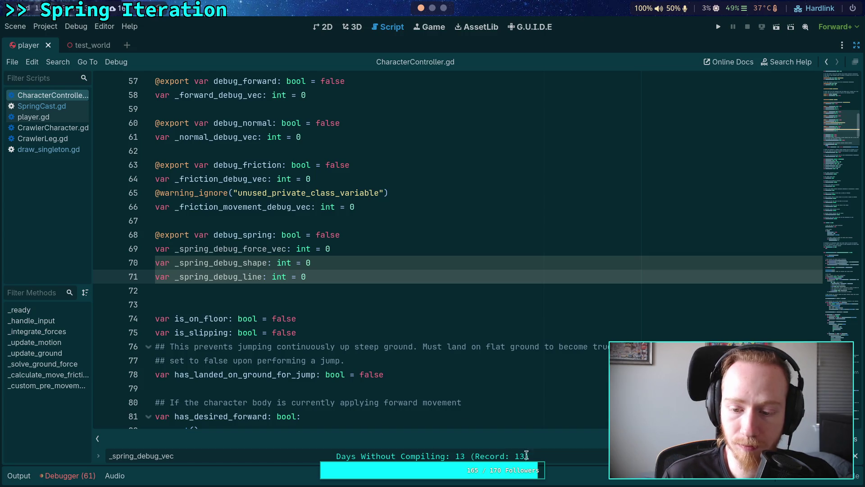
pyautogui.moveTo(179, 455); pyautogui.dragTo(163, 455)
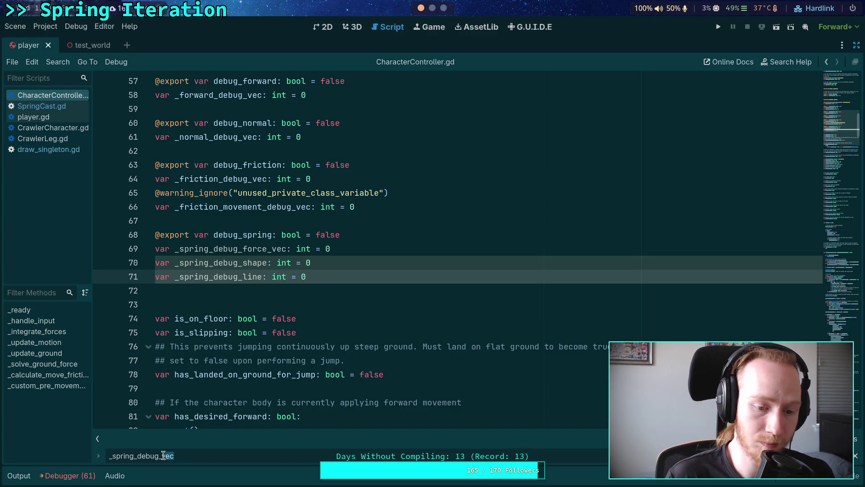
# Step: After the spring force vector call, add a line assigning _spring_debug_shape = DebugDraw
pyautogui.write('for')
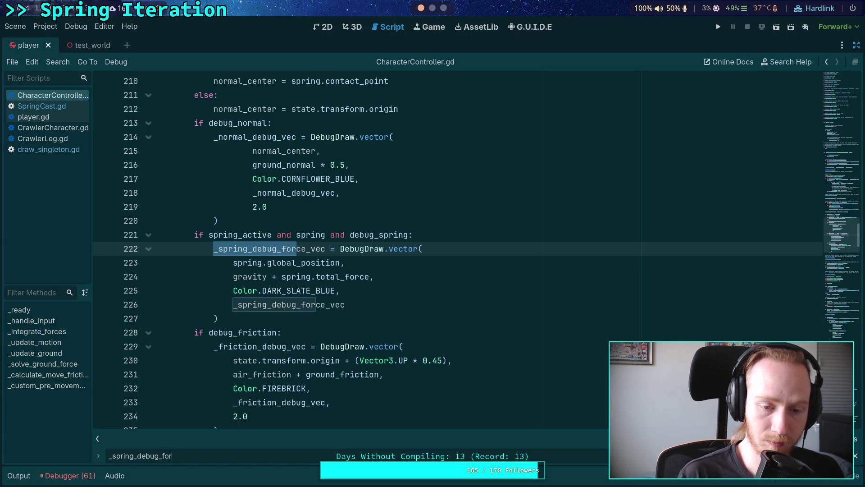
pyautogui.click(320, 319)
pyautogui.press('Return')
pyautogui.write('_')
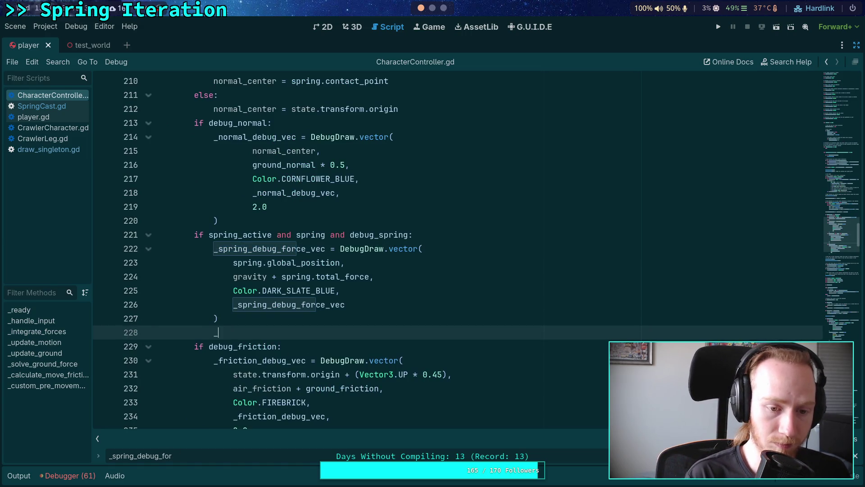
pyautogui.write('spring_')
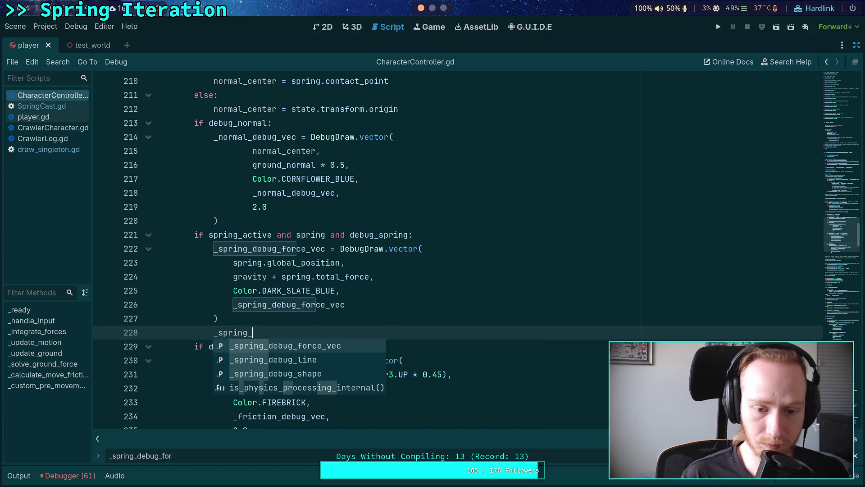
pyautogui.press('Return')
pyautogui.write('= DebugD')
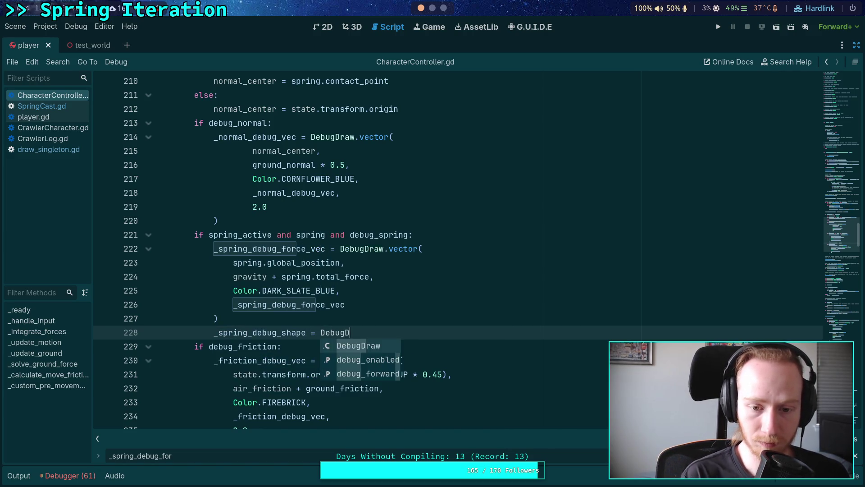
pyautogui.press('Return')
# Step: Complete the call as DebugDraw.sphere( starting with spring.global_position + spring
pyautogui.write('.')
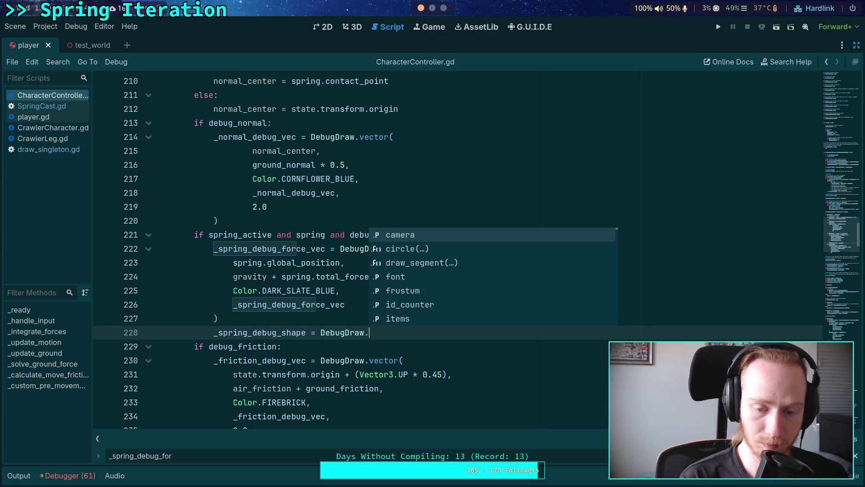
pyautogui.write('sh')
pyautogui.write('ph')
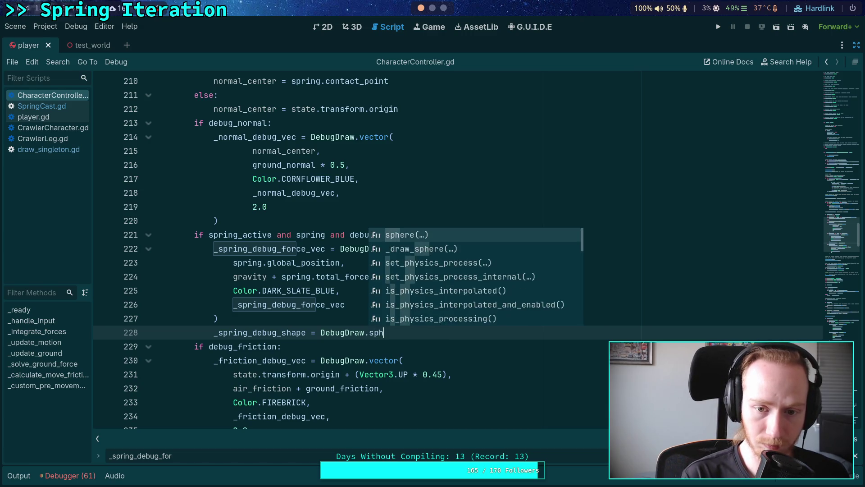
pyautogui.press('Return')
pyautogui.press('Return')
pyautogui.write('spring.glo')
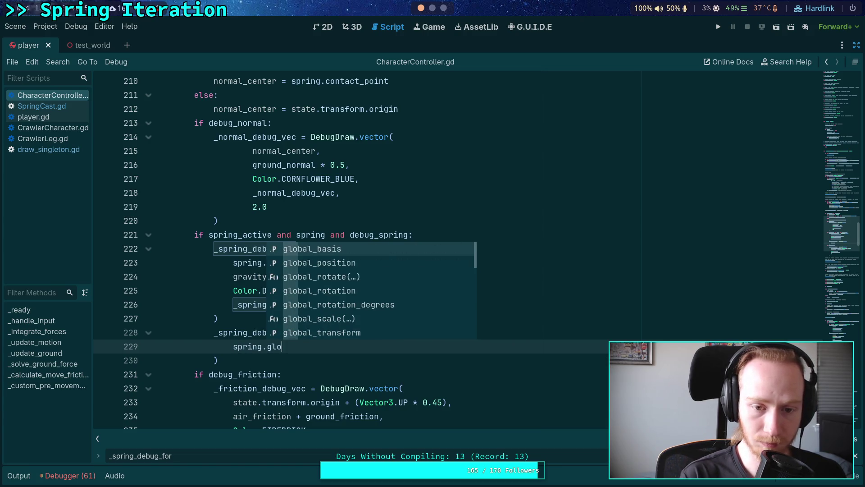
pyautogui.press('Down')
pyautogui.press('Return')
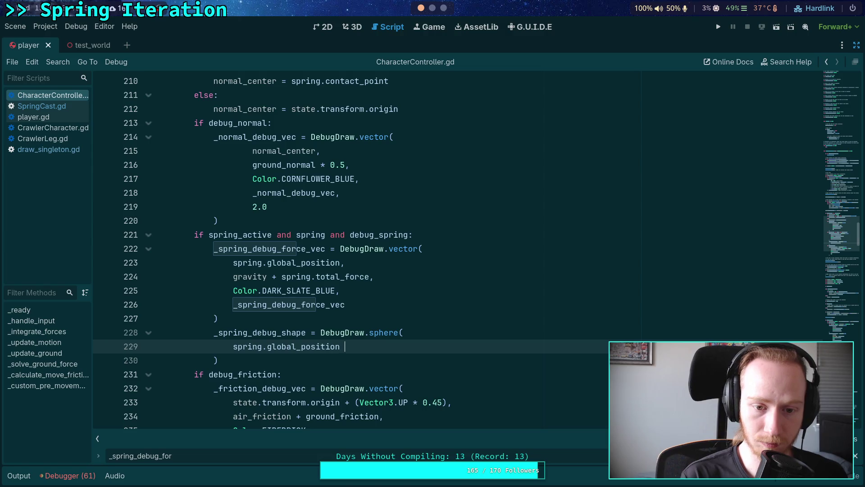
pyautogui.write('+ spring.')
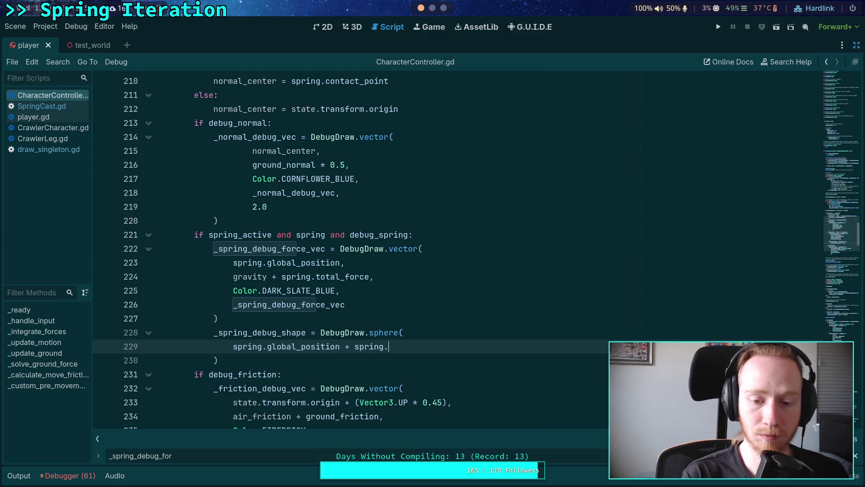
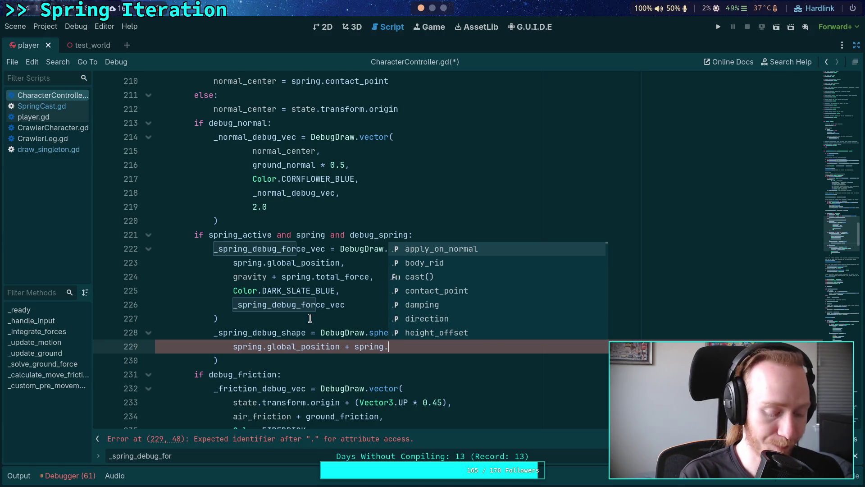
# Step: Wrap the sphere position's direction term as '(spring.direction *' after spring.global_position +
pyautogui.write('dir')
pyautogui.press('Return')
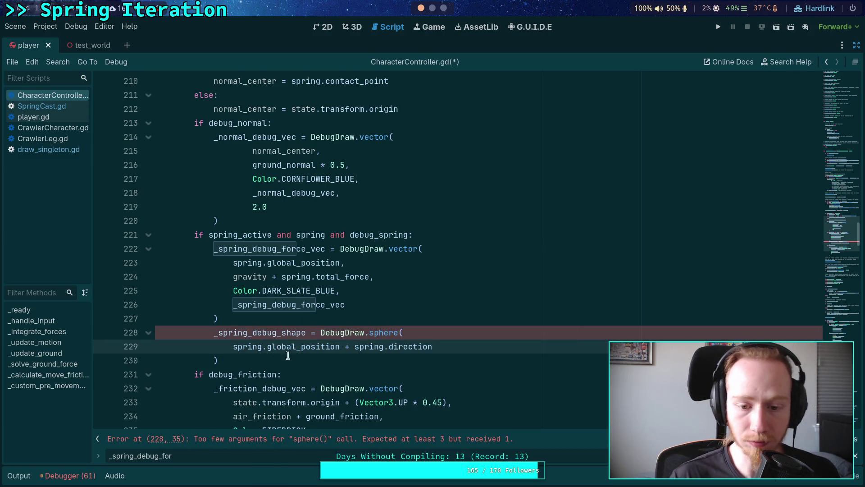
pyautogui.moveTo(409, 344)
pyautogui.click(355, 346)
pyautogui.write('(')
pyautogui.click(476, 348)
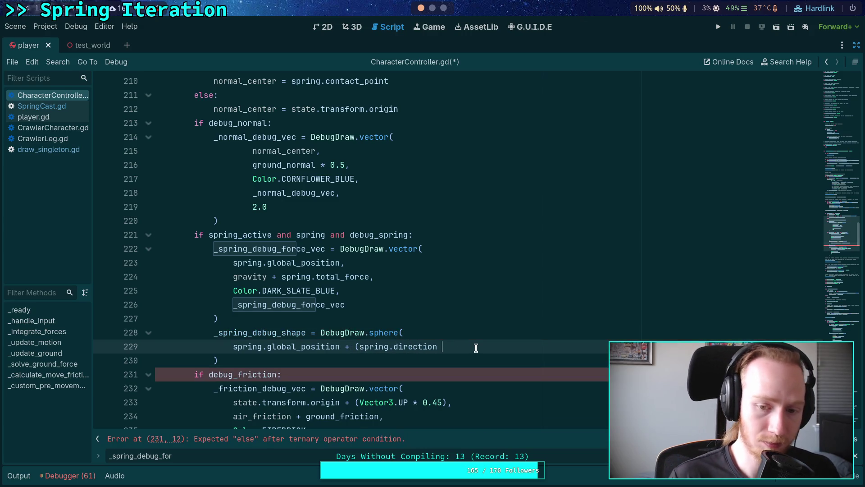
pyautogui.write('*')
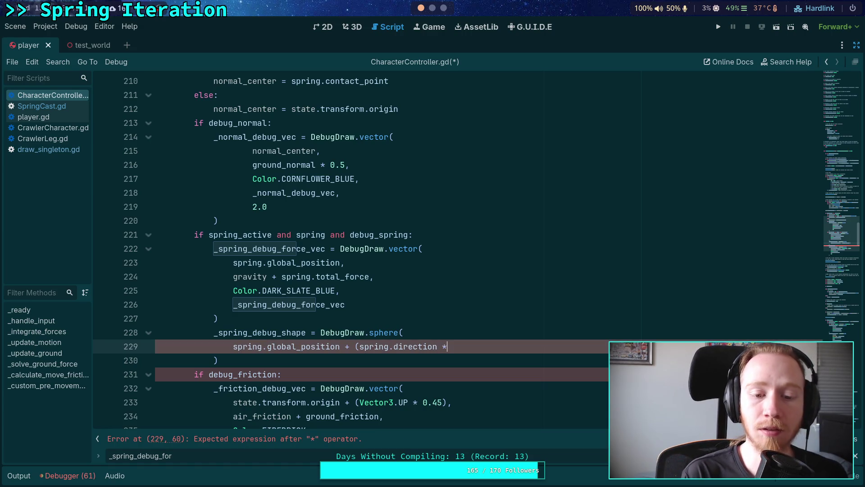
pyautogui.click(358, 346)
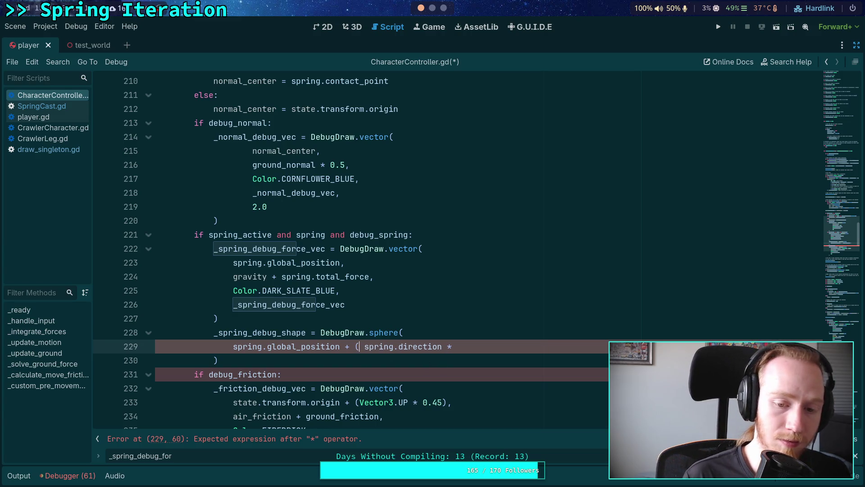
pyautogui.write('spring.')
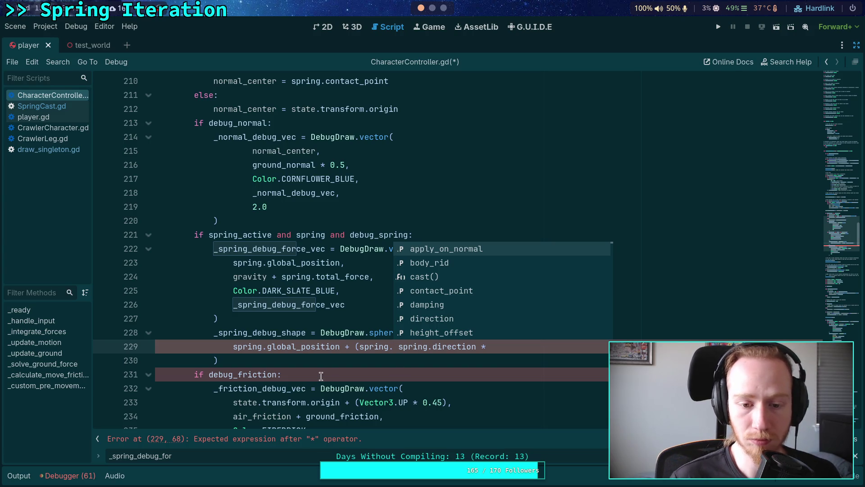
# Step: Insert a blank line after the force vector call on line 227
pyautogui.click(363, 332)
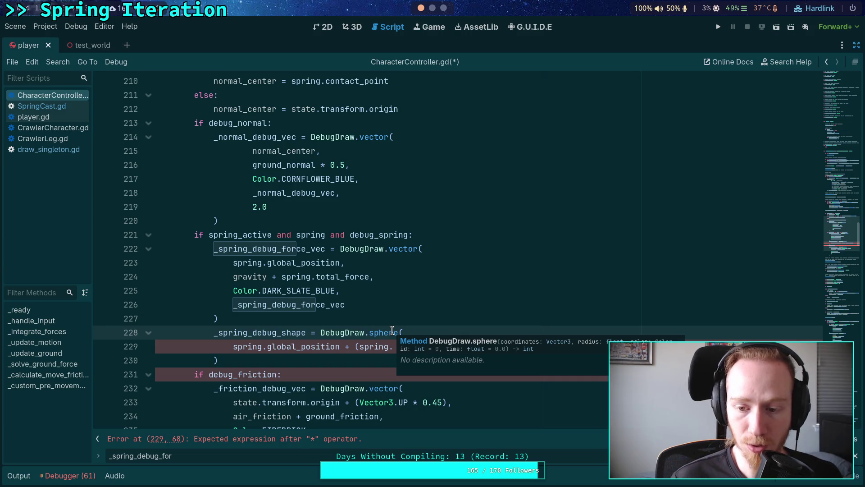
pyautogui.click(369, 322)
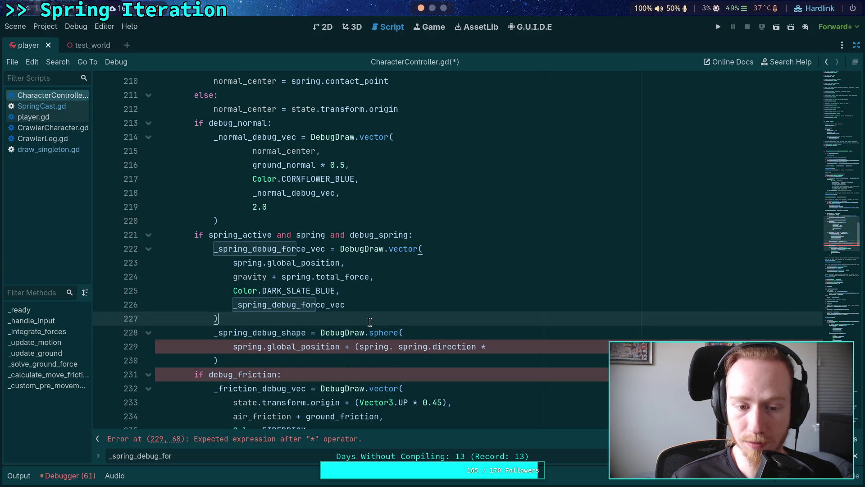
pyautogui.press('Return')
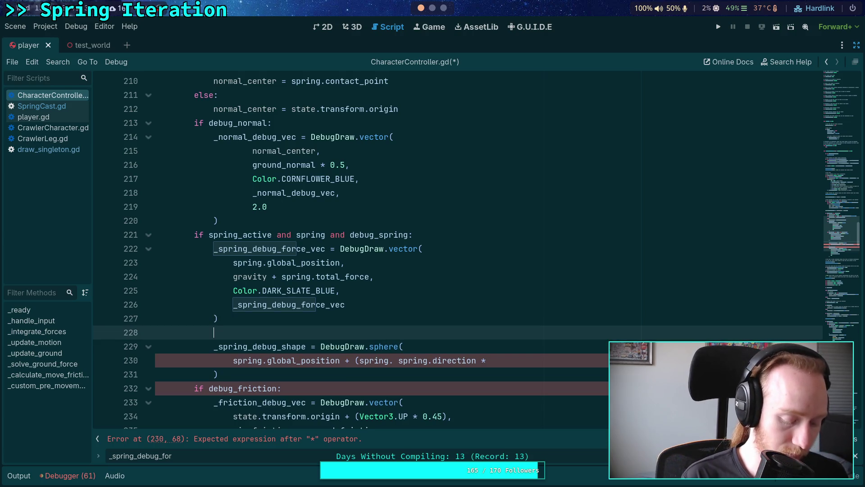
# Step: Declare 'var offset: Vector3 = spring.global_basis * (spring.direction * spring.length)'
pyautogui.write('var ')
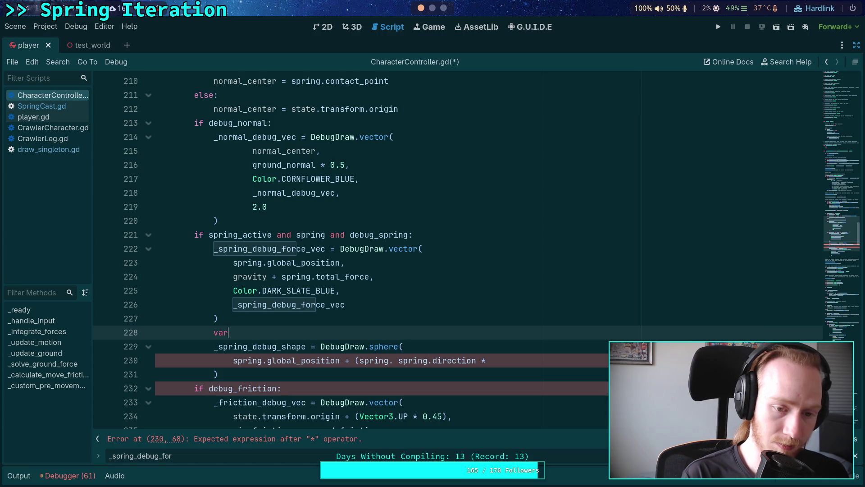
pyautogui.write('length:')
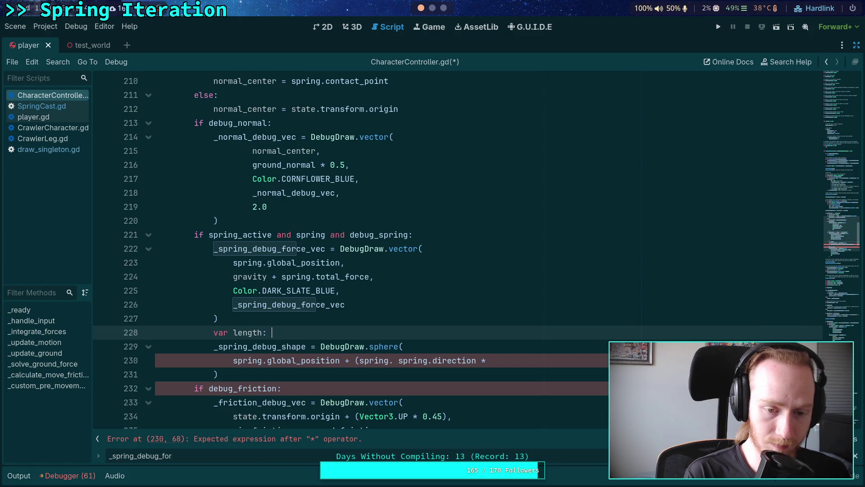
pyautogui.press('Escape')
pyautogui.write('or')
pyautogui.press('BackSpace')
pyautogui.press('BackSpace')
pyautogui.press('BackSpace')
pyautogui.write('offset: Vector3 = ')
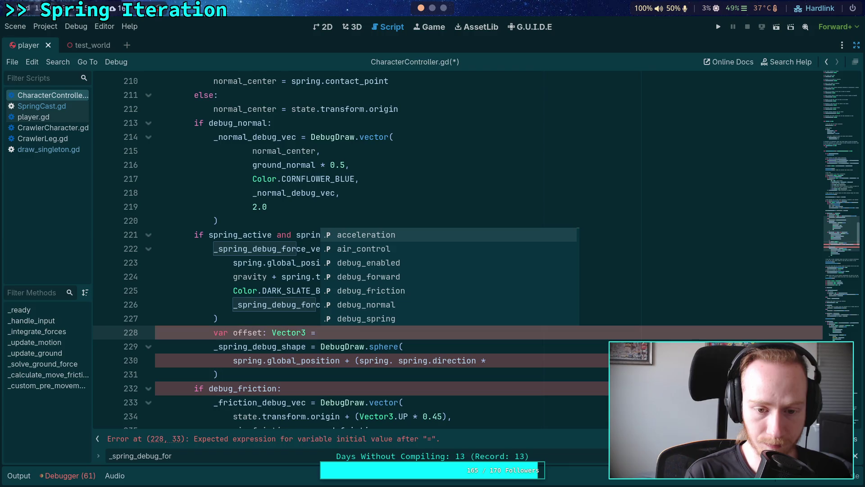
pyautogui.write('spring.glob')
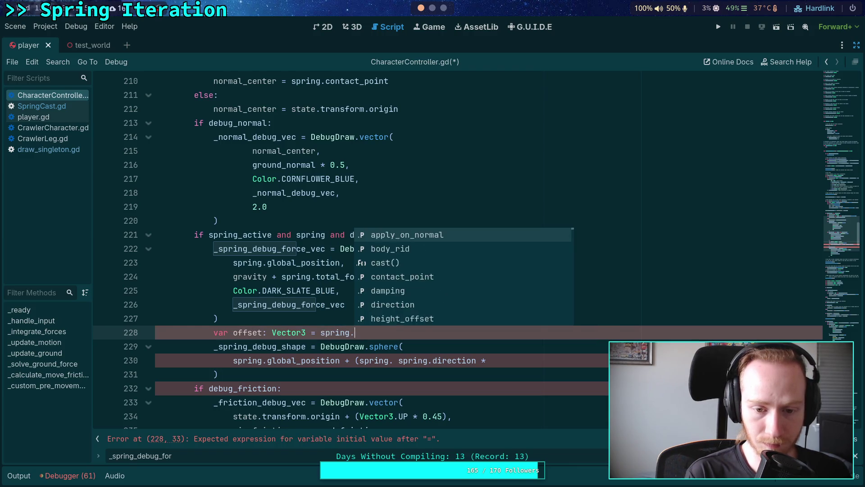
pyautogui.press('Return')
pyautogui.write('(')
pyautogui.write('spring.direction')
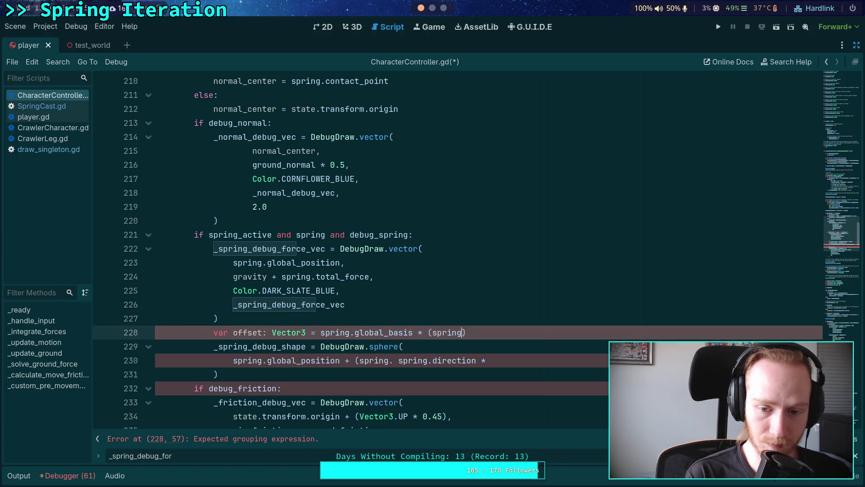
pyautogui.write(' * ')
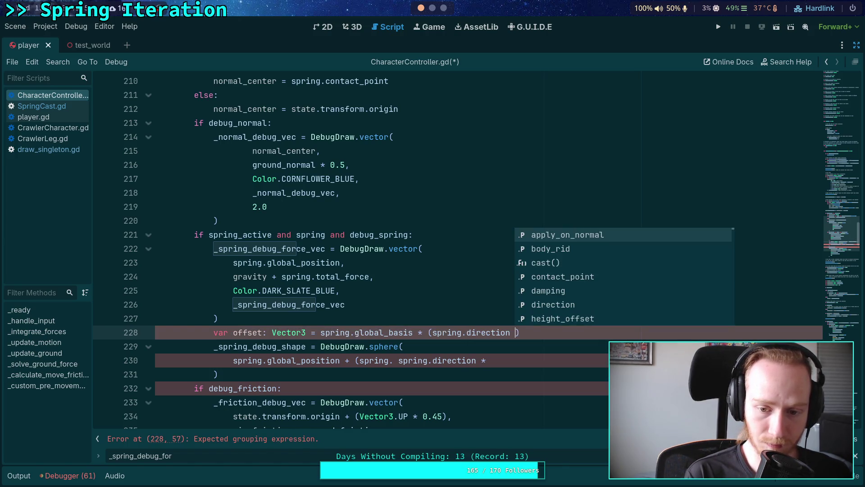
pyautogui.write('spring.length')
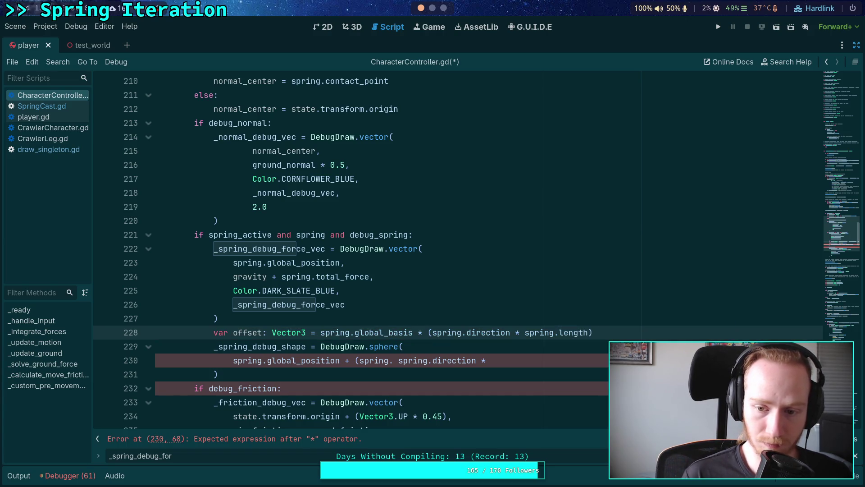
# Step: Replace the sphere's old direction expression with 'offset,' so it reads spring.global_position + offset
pyautogui.moveTo(501, 360); pyautogui.dragTo(354, 361)
pyautogui.write('of')
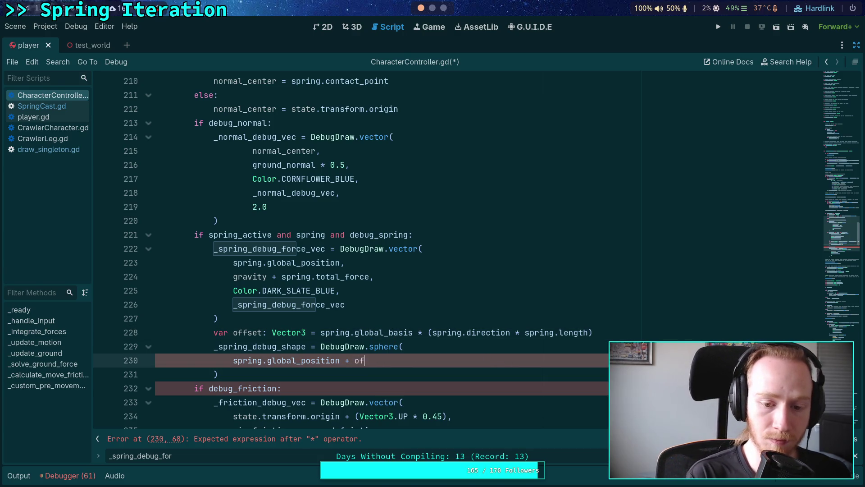
pyautogui.write('fset,')
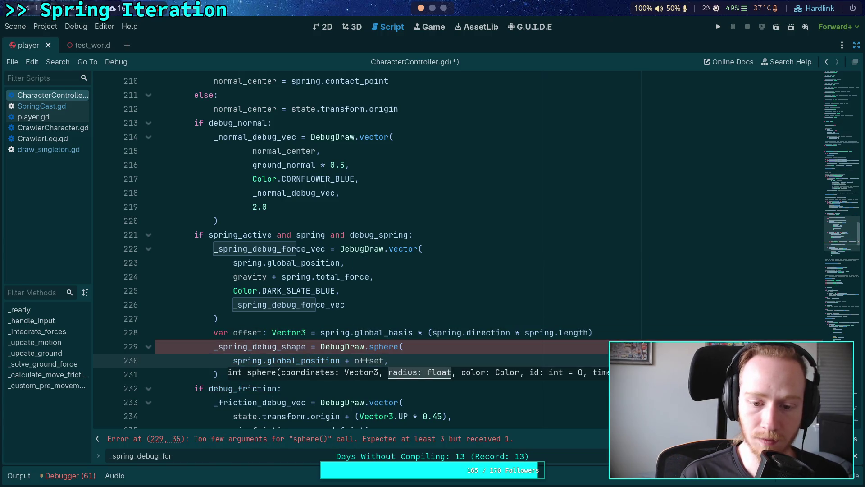
pyautogui.press('Return')
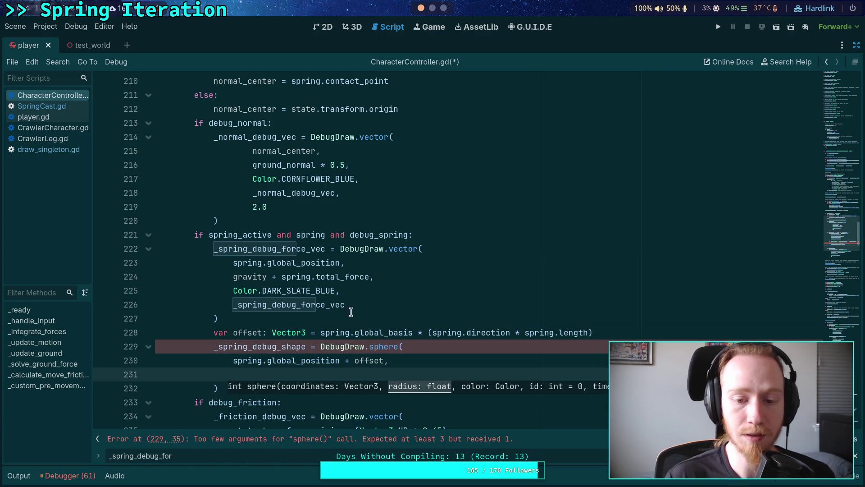
# Step: Check SpringCast.gd's properties, then return to CharacterController.gd
pyautogui.click(53, 107)
pyautogui.scroll(12, 637, 224)
pyautogui.scroll(5, 638, 223)
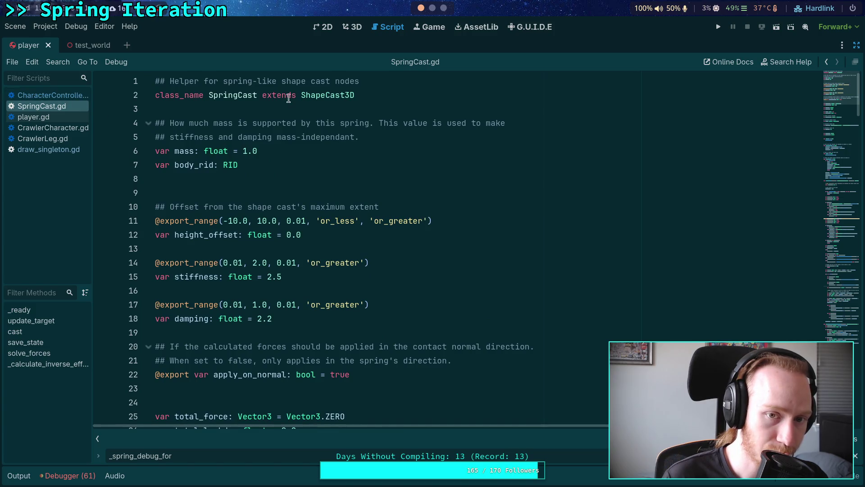
pyautogui.click(49, 94)
# Step: Pass '(spring.shape as SphereShape3D).radius,' as the sphere call's radius argument
pyautogui.write('spring.shape')
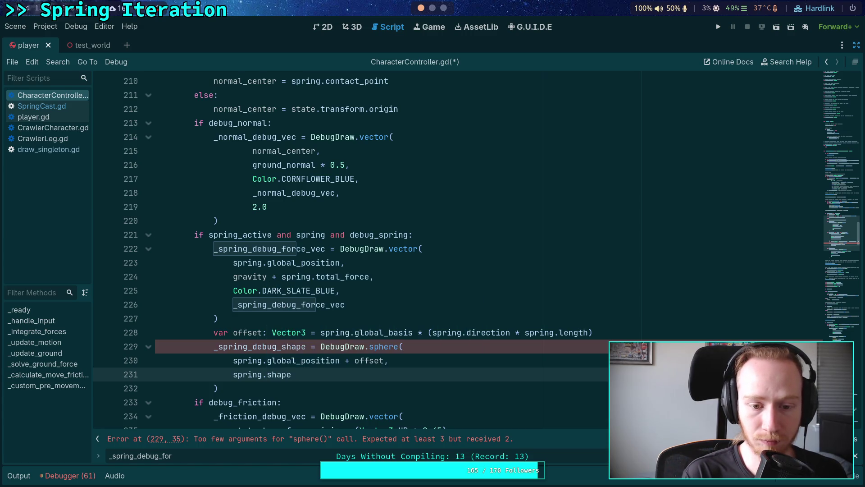
pyautogui.moveTo(233, 374); pyautogui.dragTo(300, 374)
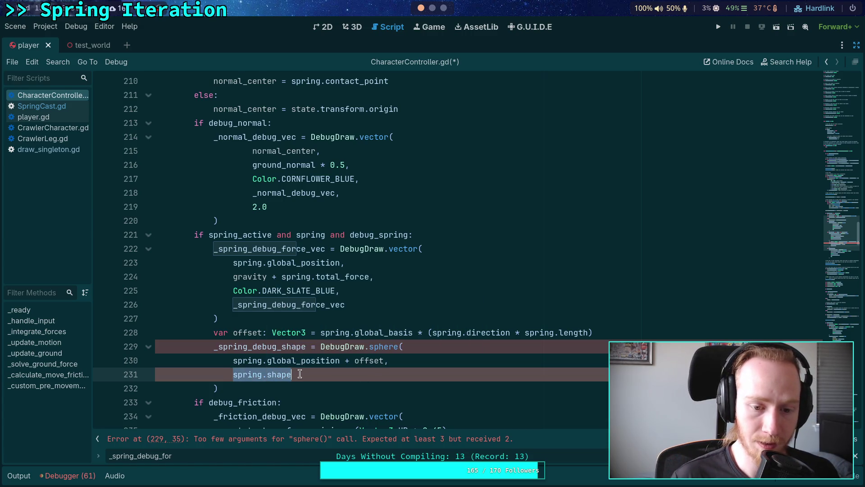
pyautogui.write('(spring.shape as S')
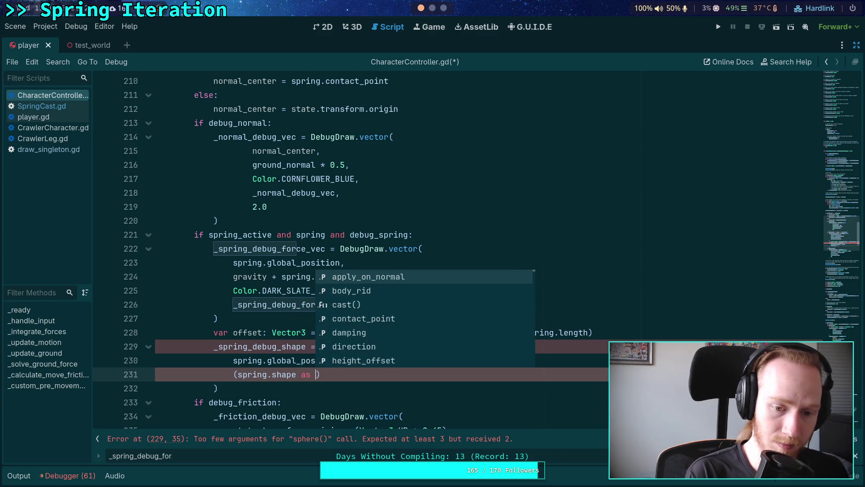
pyautogui.write('phereS')
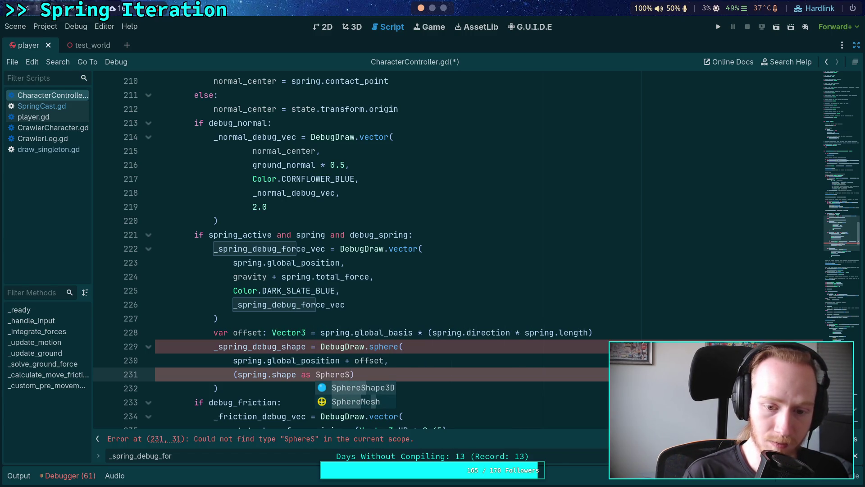
pyautogui.press('Return')
pyautogui.press('End')
pyautogui.write('.radius')
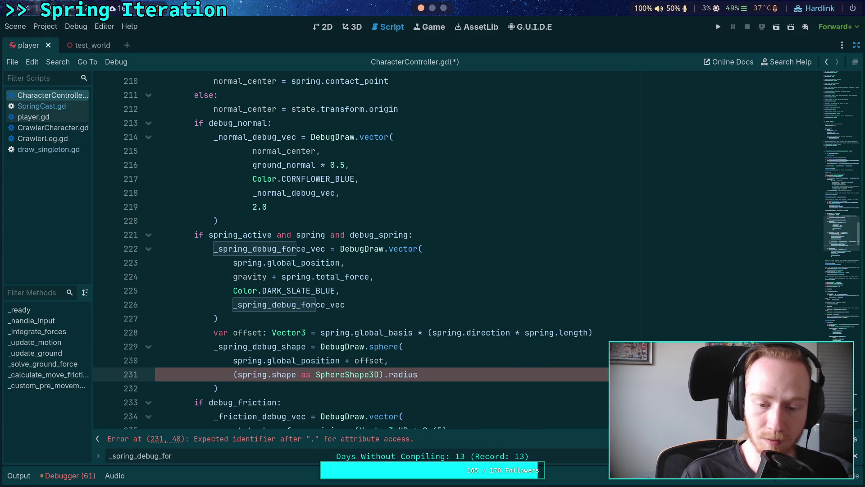
pyautogui.write(',')
pyautogui.press('Return')
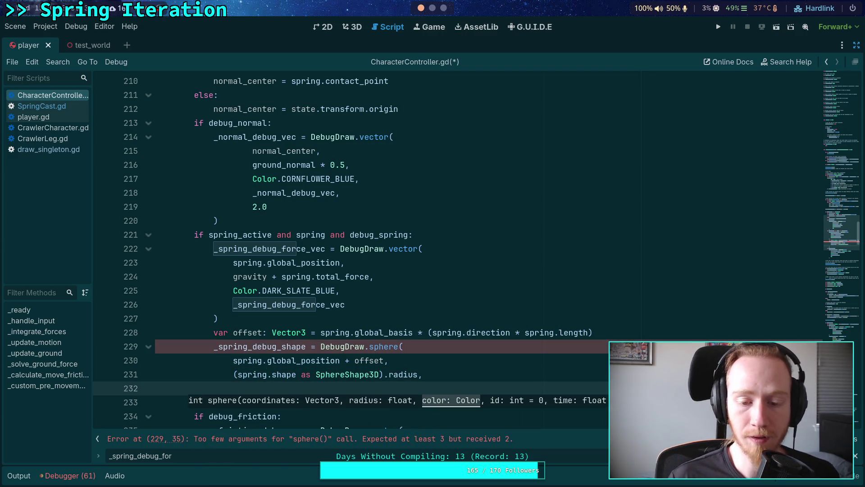
pyautogui.scroll(-1, 446, 307)
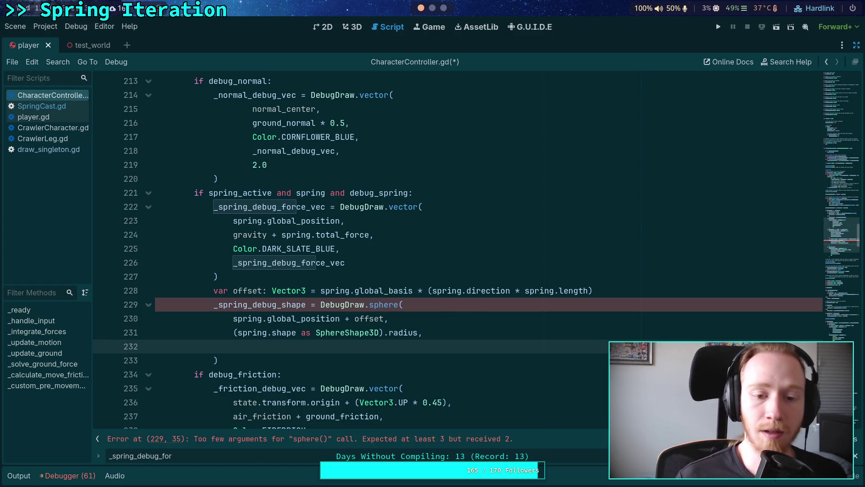
pyautogui.click(621, 289)
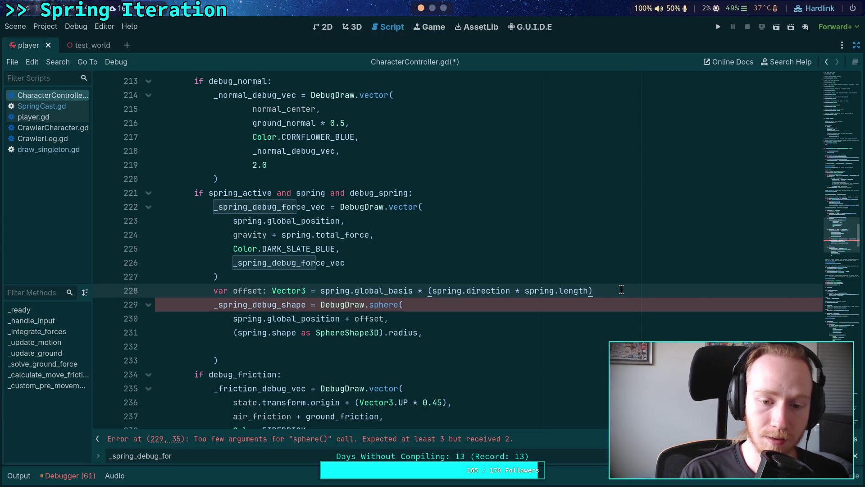
pyautogui.press('Up')
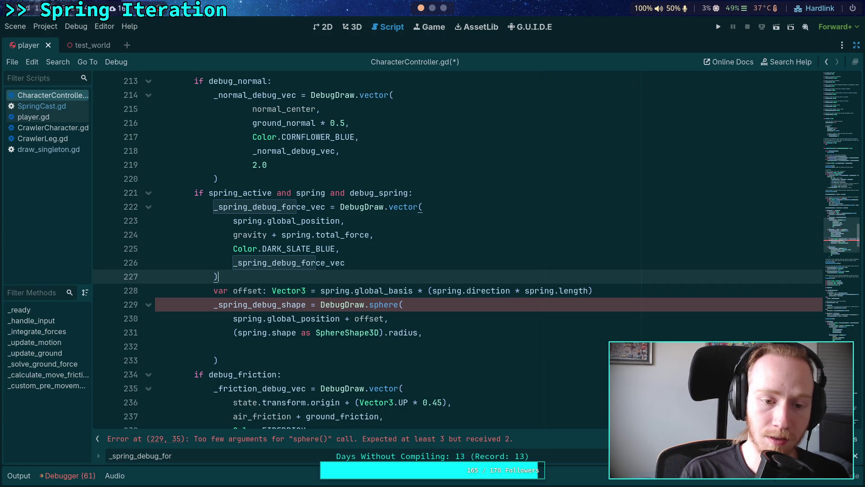
# Step: Declare length as float defaulting to spring.max_length, set to spring.length if spring.is_colliding()
pyautogui.press('Return')
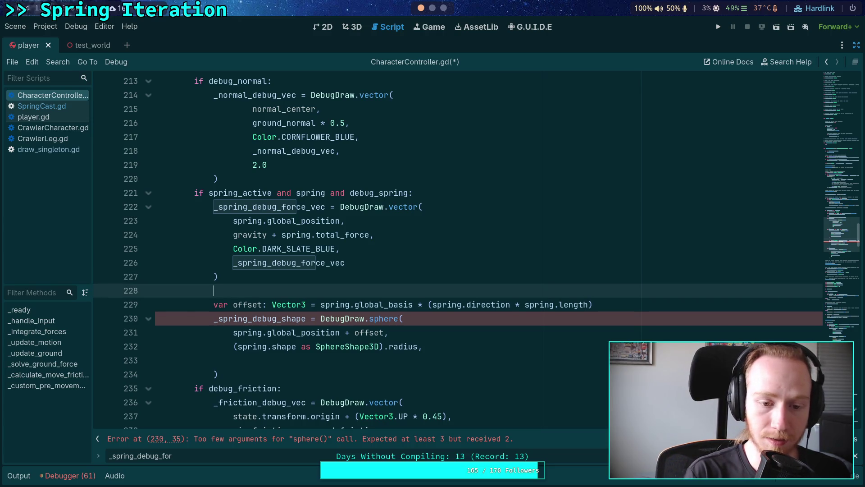
pyautogui.write('var length:')
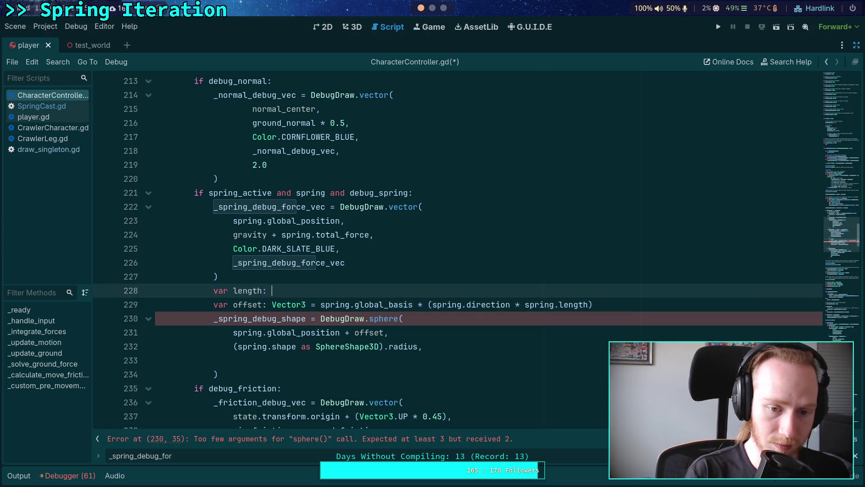
pyautogui.write('flaot')
pyautogui.press('BackSpace')
pyautogui.write('a')
pyautogui.press('BackSpace')
pyautogui.press('BackSpace')
pyautogui.press('BackSpace')
pyautogui.write('oat ')
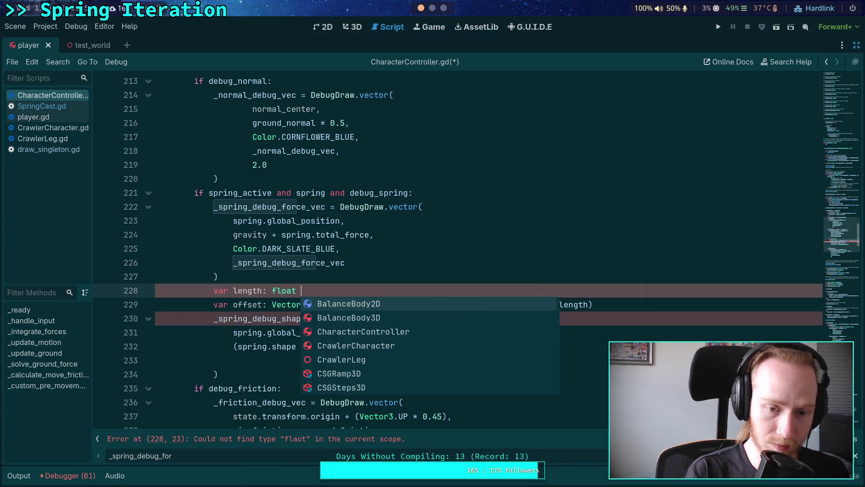
pyautogui.write('= sp')
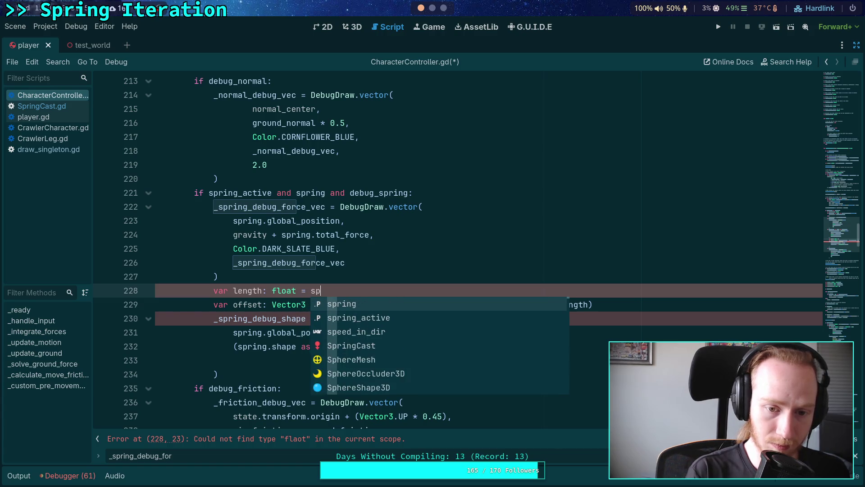
pyautogui.write('ring.max')
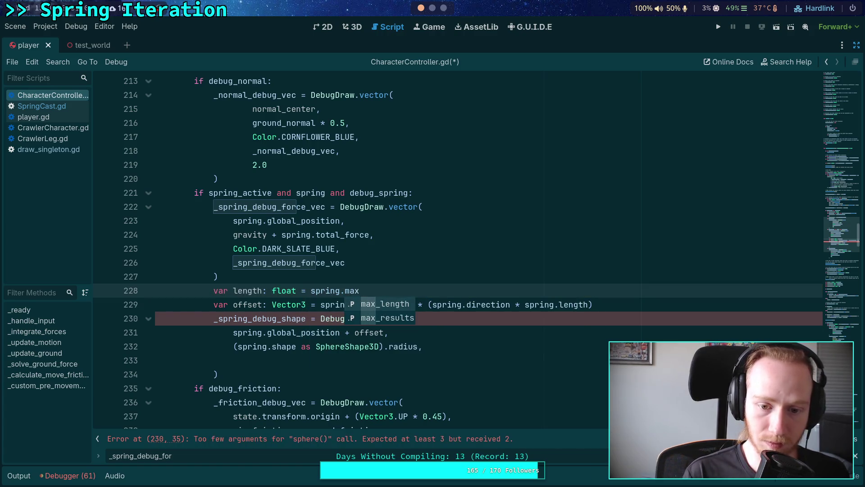
pyautogui.press('Return')
pyautogui.press('Return')
pyautogui.write('if sp')
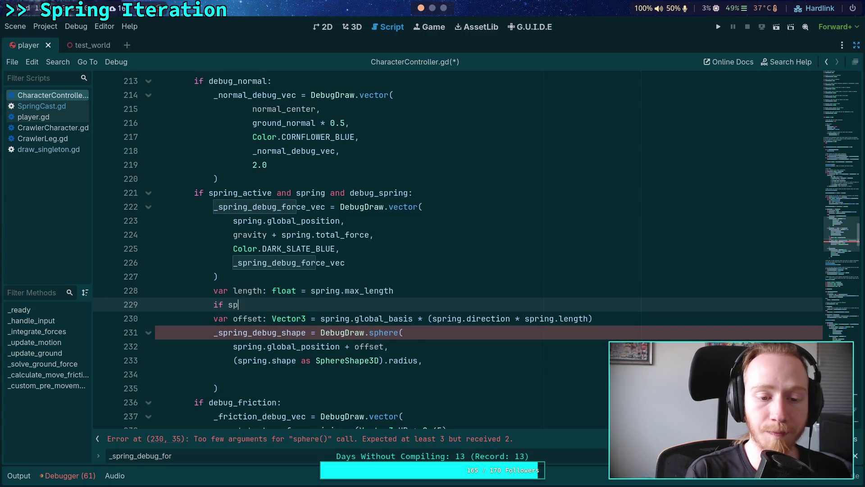
pyautogui.write('ring.is_')
pyautogui.press('Return')
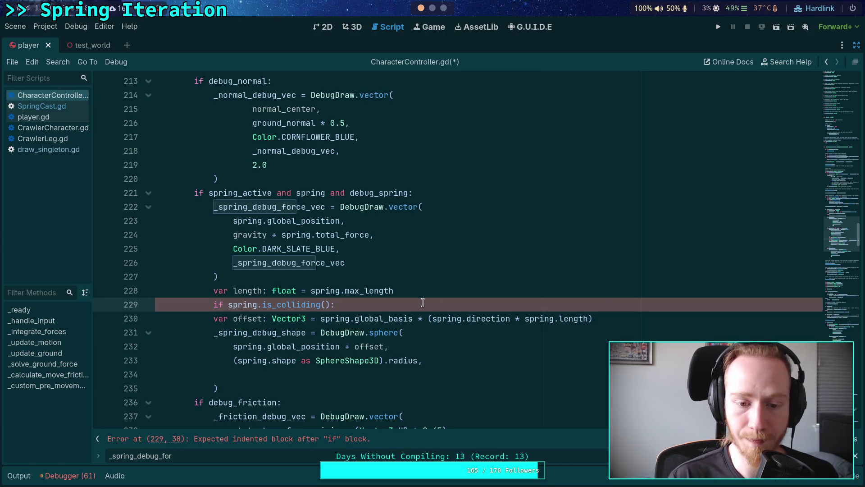
pyautogui.press('Return')
pyautogui.write('leng')
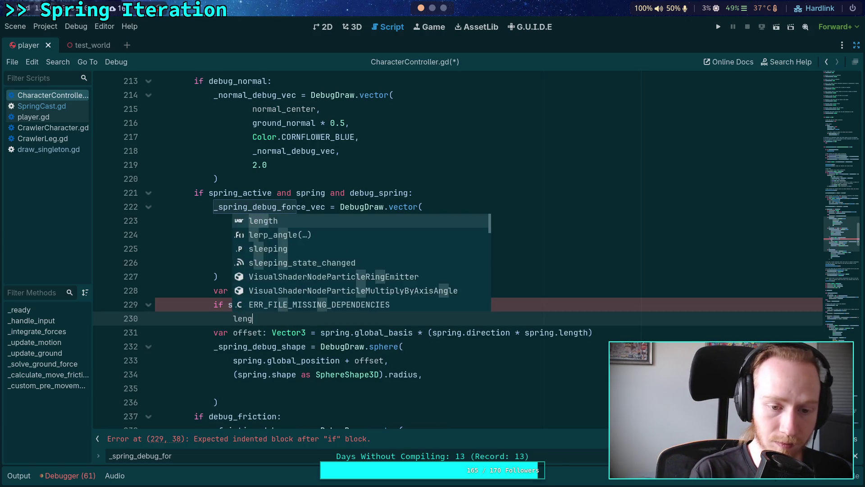
pyautogui.write('th = spring.length')
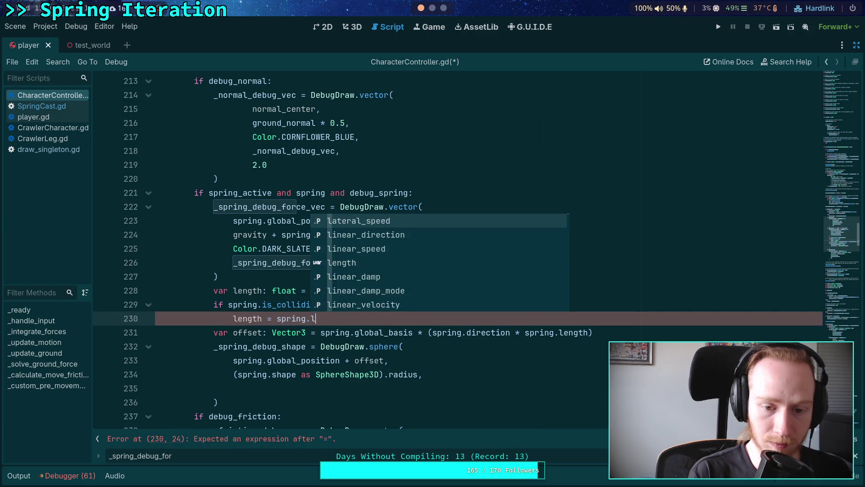
# Step: Begin a 'var color: Color = Color.G' declaration above the length variable
pyautogui.click(429, 289)
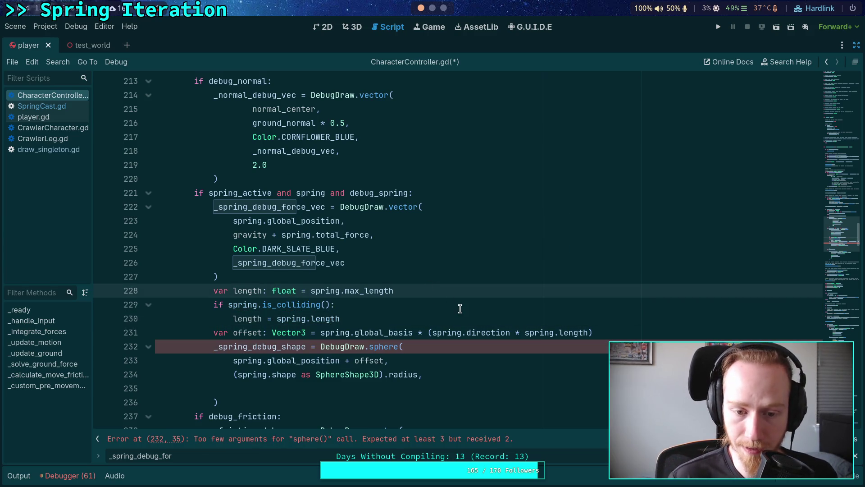
pyautogui.scroll(-1, 375, 291)
pyautogui.press('Up')
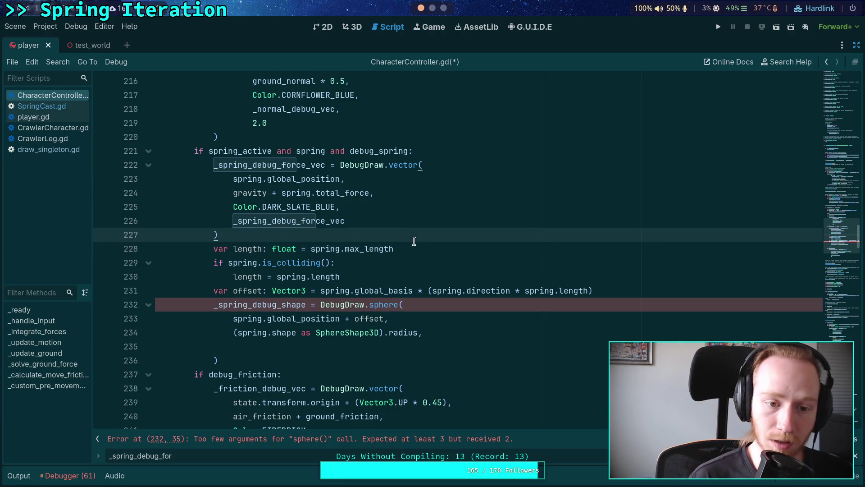
pyautogui.press('Return')
pyautogui.write('var color')
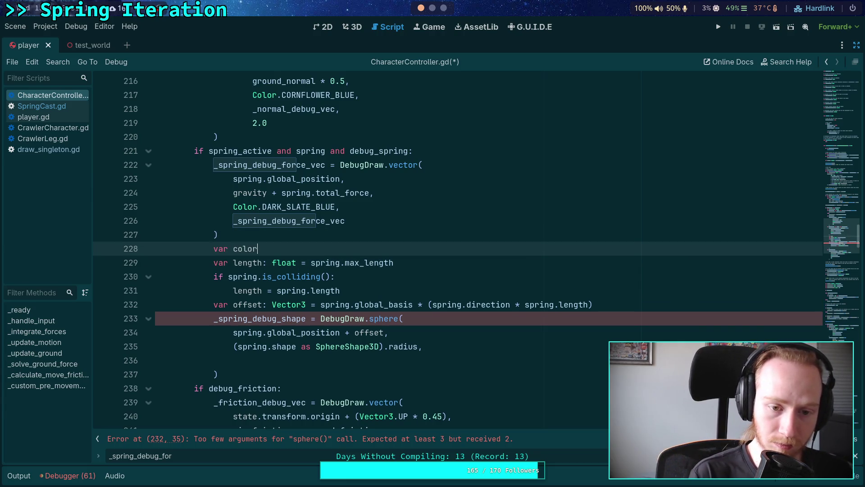
pyautogui.write(': Color =')
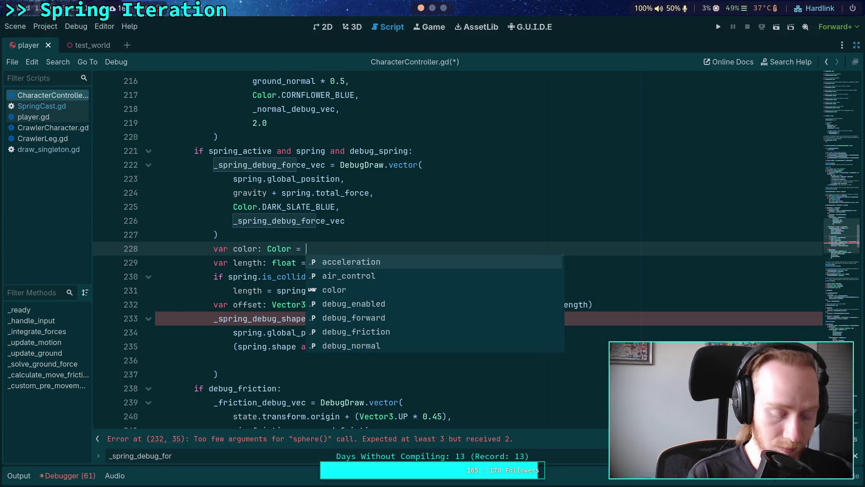
pyautogui.write(' Color.G')
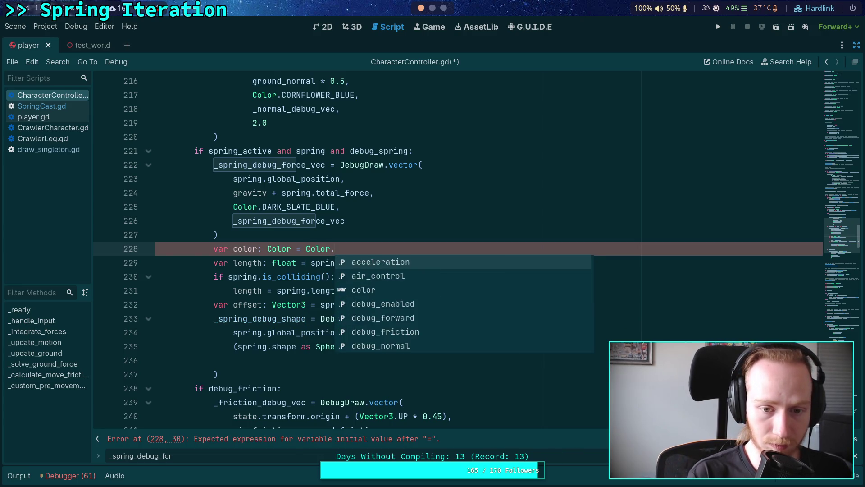
# Step: Set the default colour to Color.LIGHT_GREEN
pyautogui.press('Down')
pyautogui.press('Down')
pyautogui.press('Down')
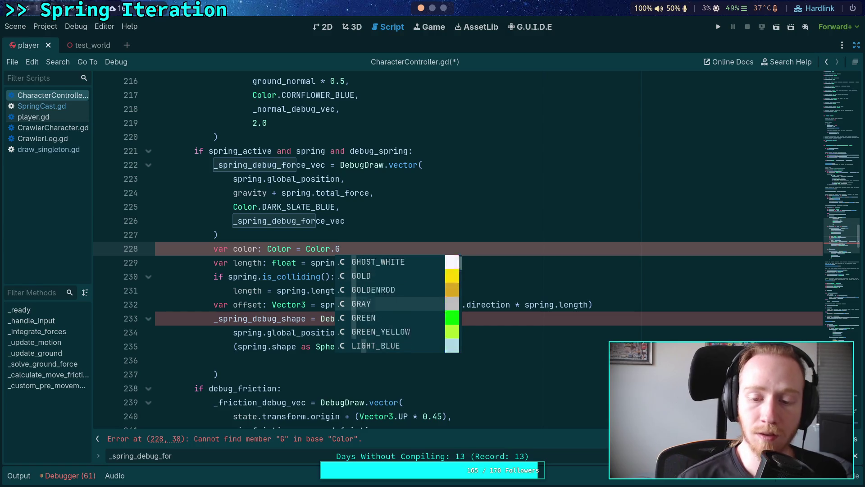
pyautogui.press('Up')
pyautogui.press('Down')
pyautogui.press('Down')
pyautogui.press('Down')
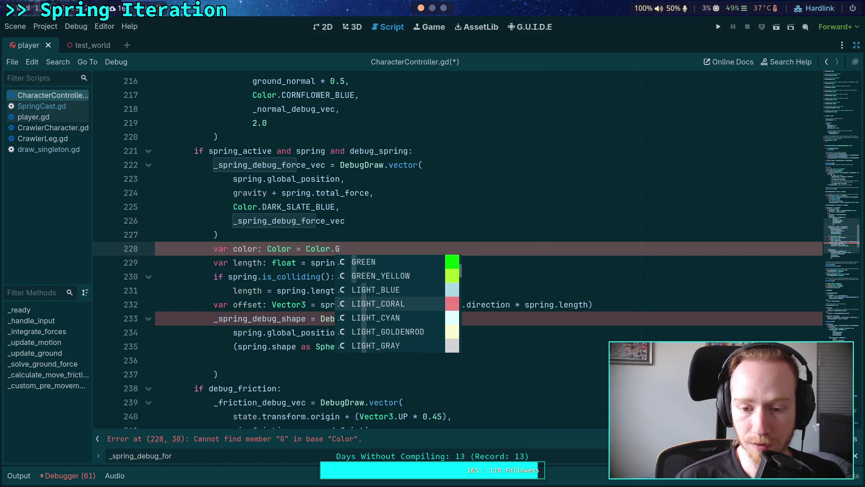
pyautogui.press('Up')
pyautogui.press('Up')
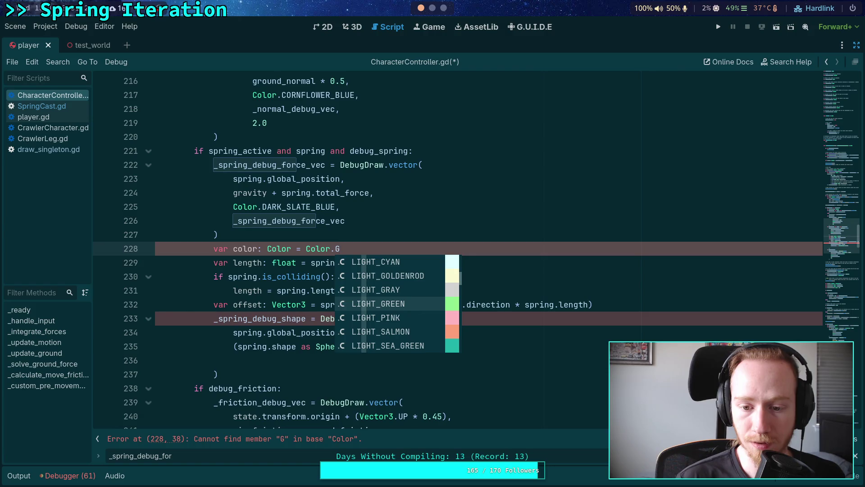
pyautogui.press('Return')
# Step: Add 'color = Color.RED' inside the is_colliding block
pyautogui.press('Down')
pyautogui.press('Down')
pyautogui.press('Down')
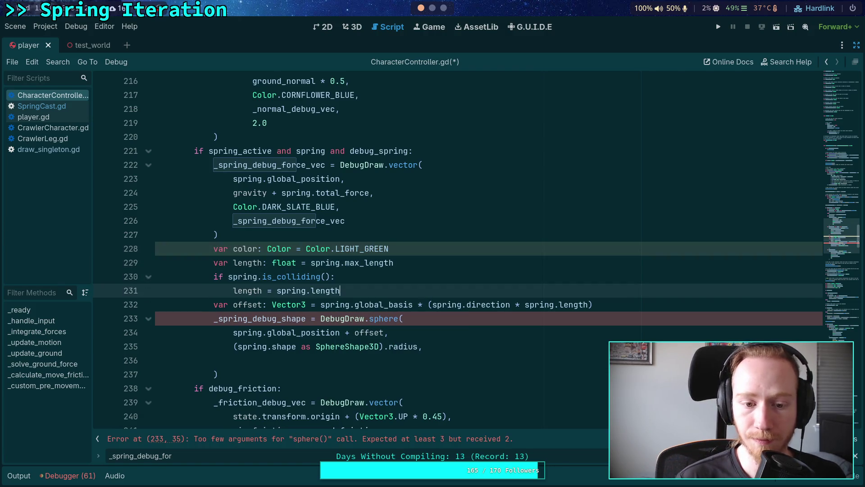
pyautogui.press('Return')
pyautogui.write('color ')
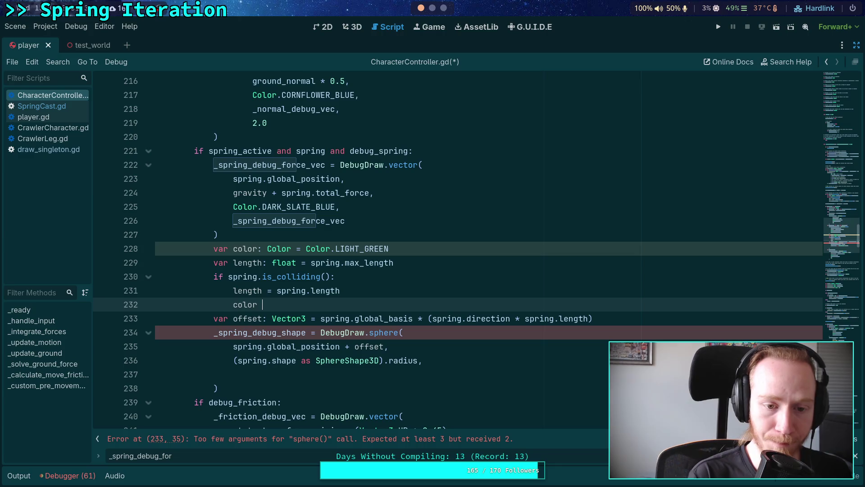
pyautogui.write('/')
pyautogui.hotkey('ctrl', 'space')
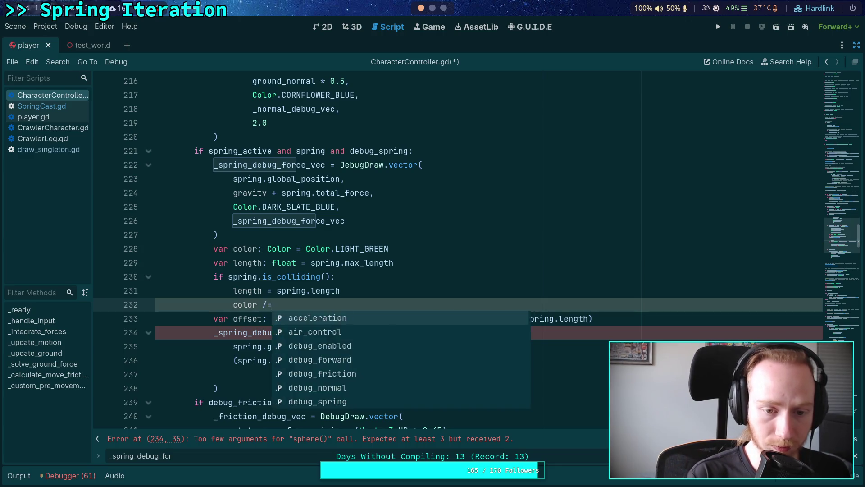
pyautogui.press('Escape')
pyautogui.write('olor.R')
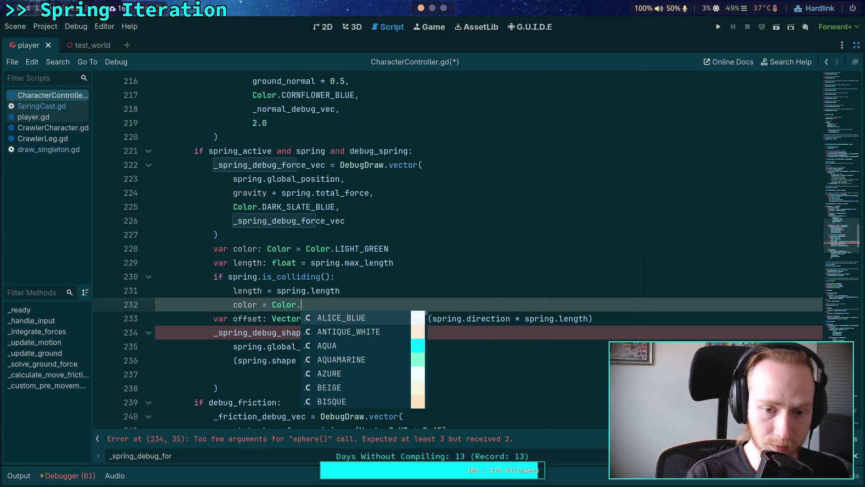
pyautogui.press('Down')
pyautogui.press('Down')
pyautogui.press('Down')
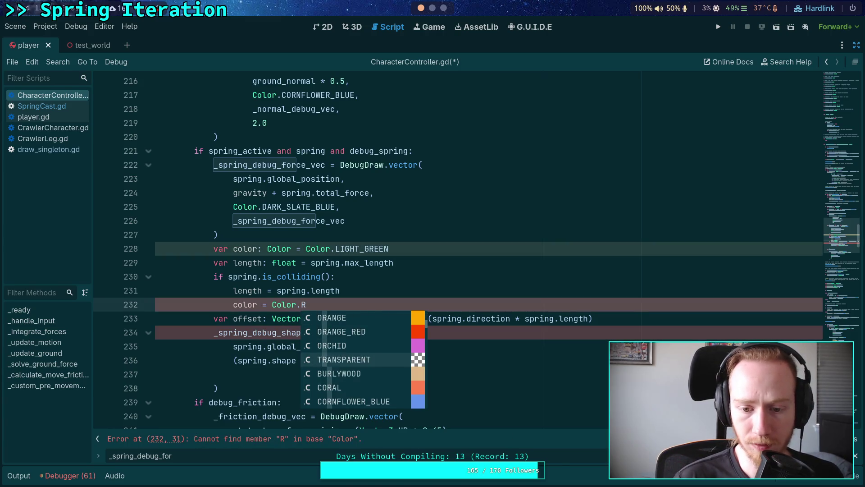
pyautogui.press('Up')
pyautogui.press('Up')
pyautogui.press('Up')
pyautogui.press('Up')
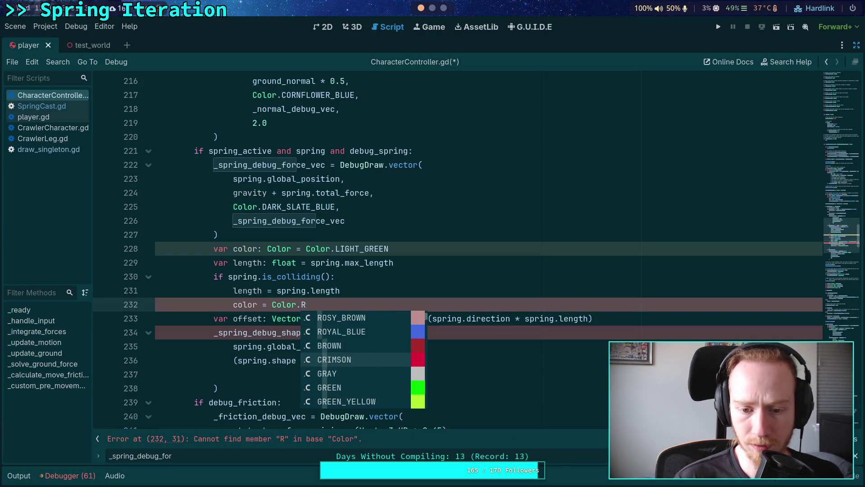
pyautogui.press('Down')
pyautogui.press('Down')
pyautogui.press('Up')
pyautogui.press('Up')
pyautogui.press('Return')
# Step: Make the offset line use the local length instead of spring.length
pyautogui.scroll(-1, 386, 245)
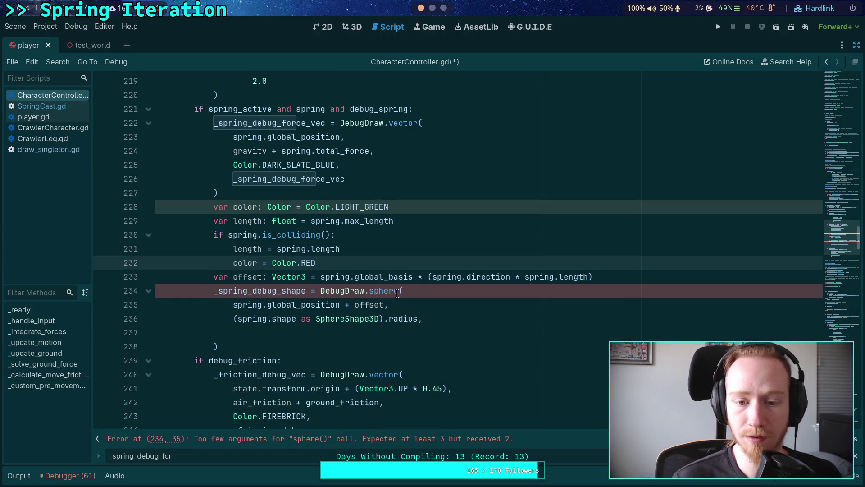
pyautogui.doubleClick(557, 276)
pyautogui.press('Delete')
pyautogui.press('Delete')
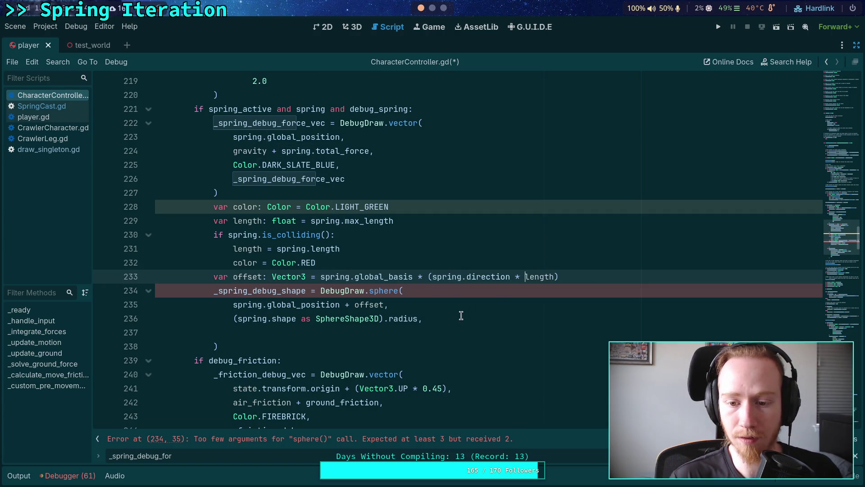
# Step: Add color and _spring_debug_shape as the next sphere() arguments
pyautogui.click(439, 327)
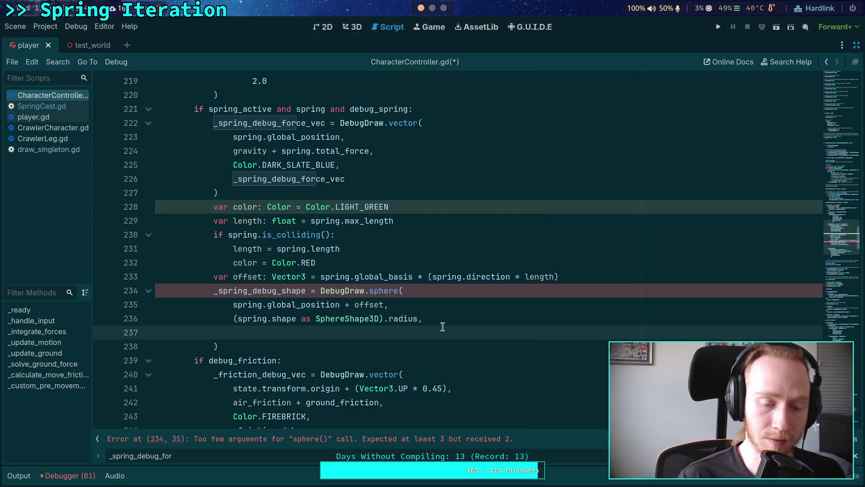
pyautogui.press('BackSpace')
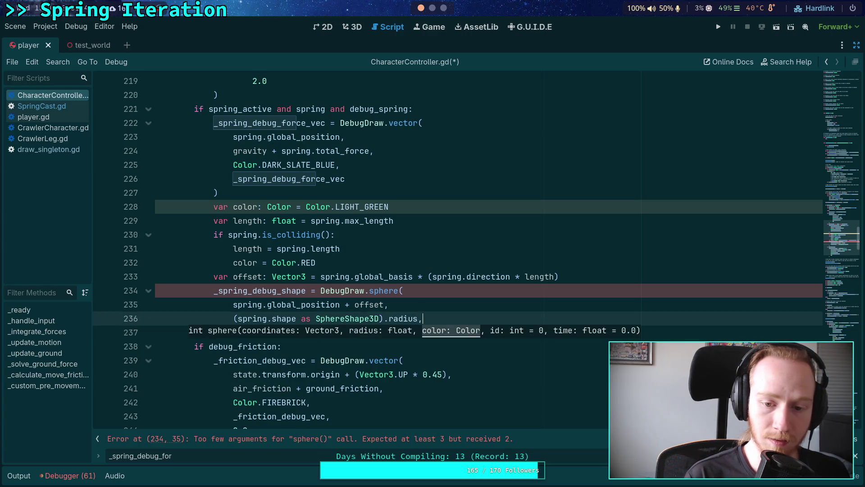
pyautogui.press('Return')
pyautogui.write('color,')
pyautogui.press('Return')
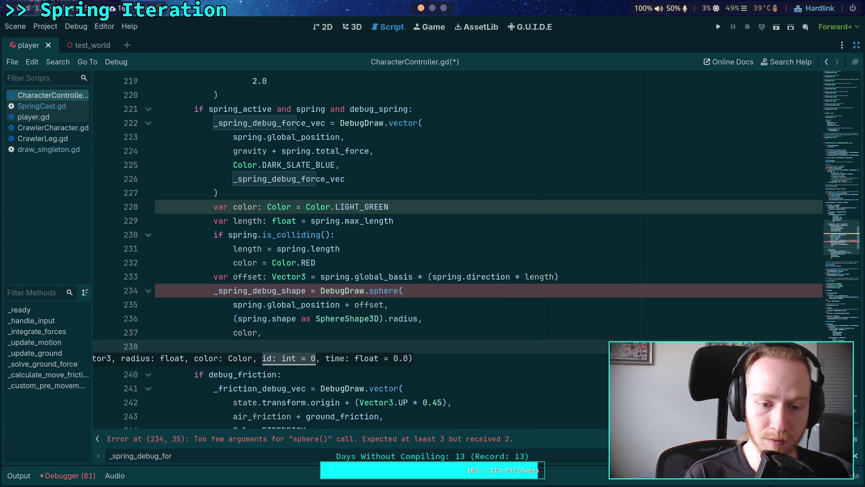
pyautogui.write('_spr')
pyautogui.press('Down')
pyautogui.press('Down')
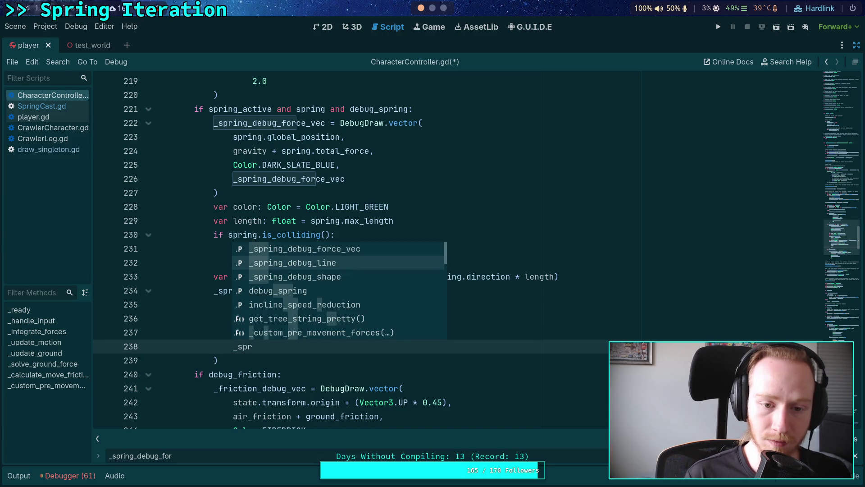
pyautogui.press('Return')
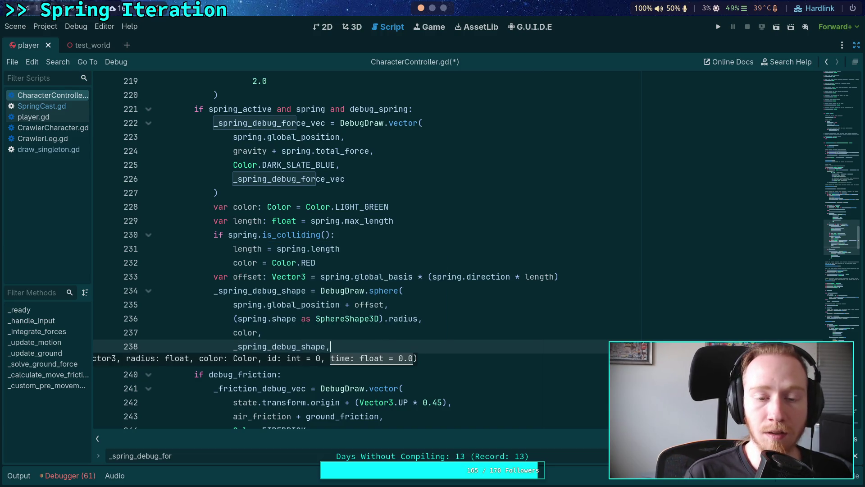
pyautogui.press('Escape')
pyautogui.press('Down')
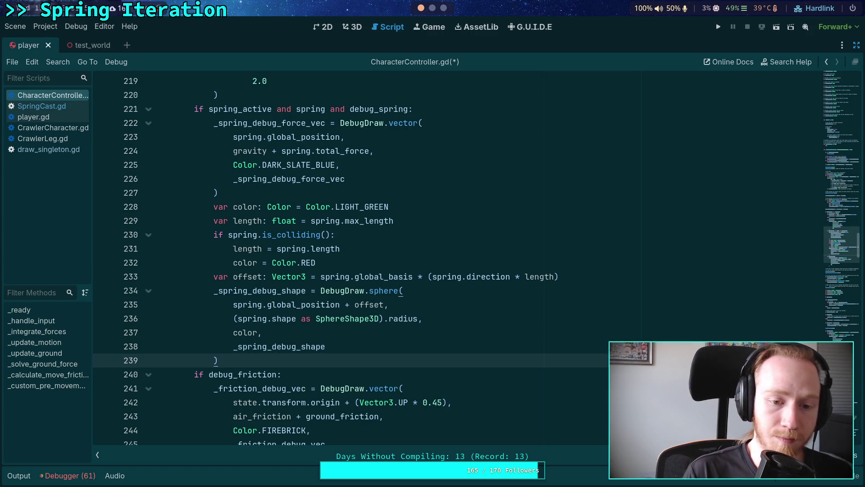
# Step: Add 0.01 as the final sphere() argument and start a new line below the call
pyautogui.click(326, 346)
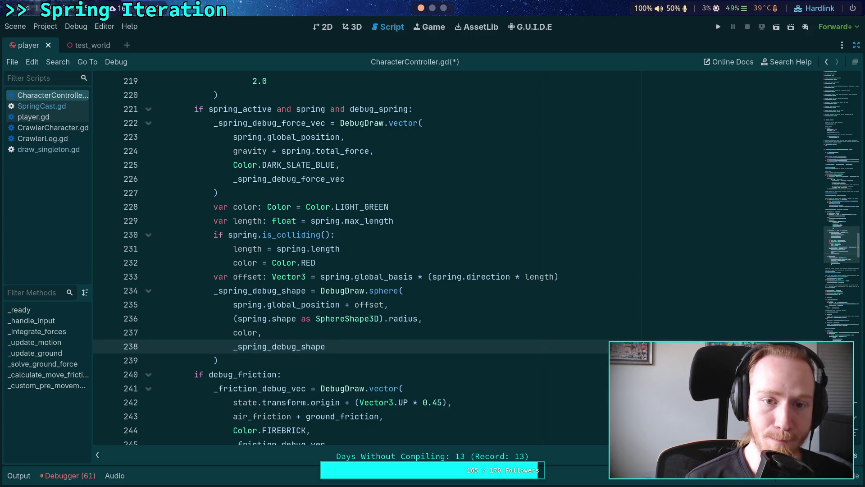
pyautogui.write(',')
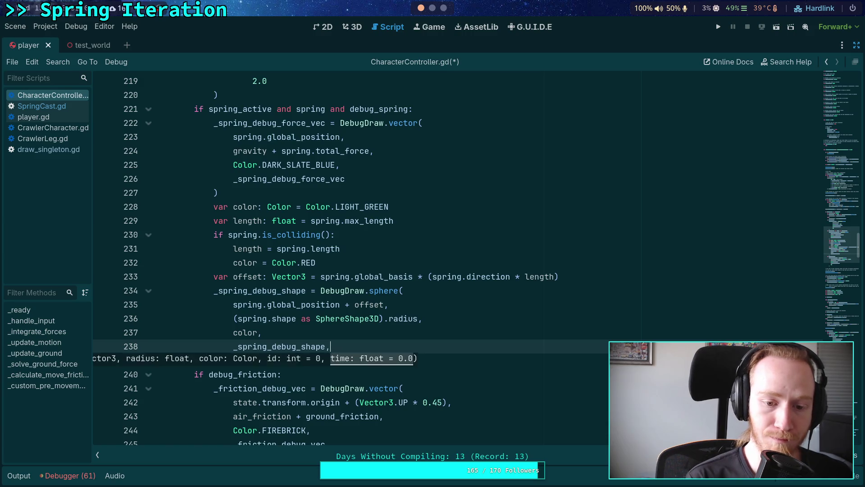
pyautogui.press('Return')
pyautogui.write('0.01')
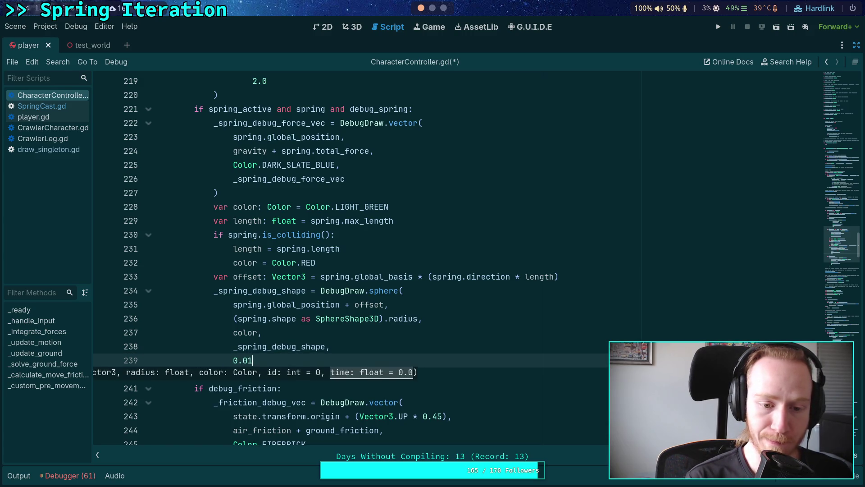
pyautogui.press('Down')
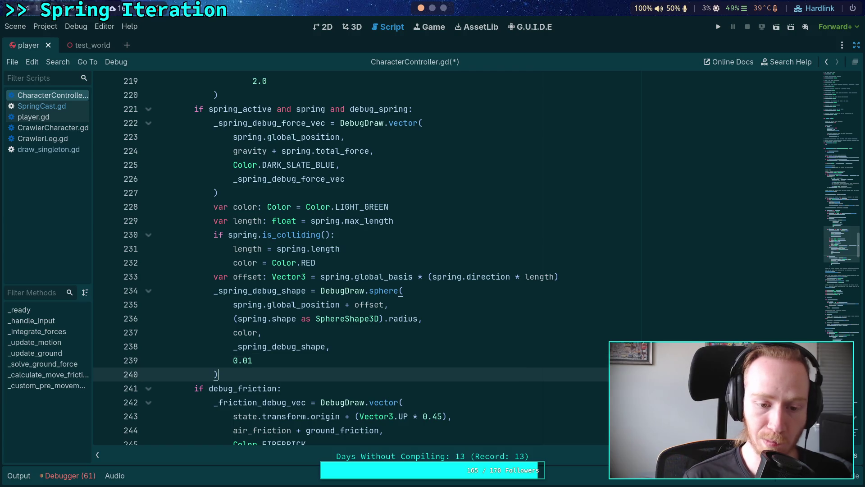
pyautogui.press('Return')
pyautogui.write('_')
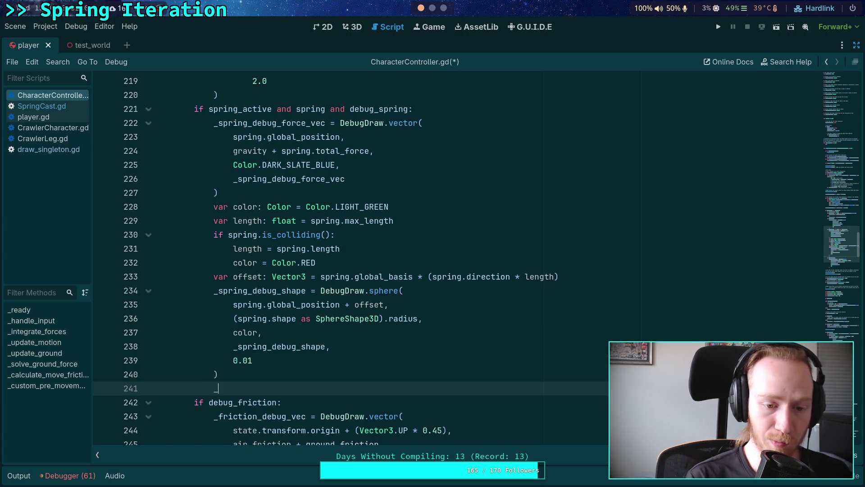
# Step: Assign _spring_debug_line = DebugDraw.vector( with spring.global_position and offset arguments
pyautogui.write('spring_')
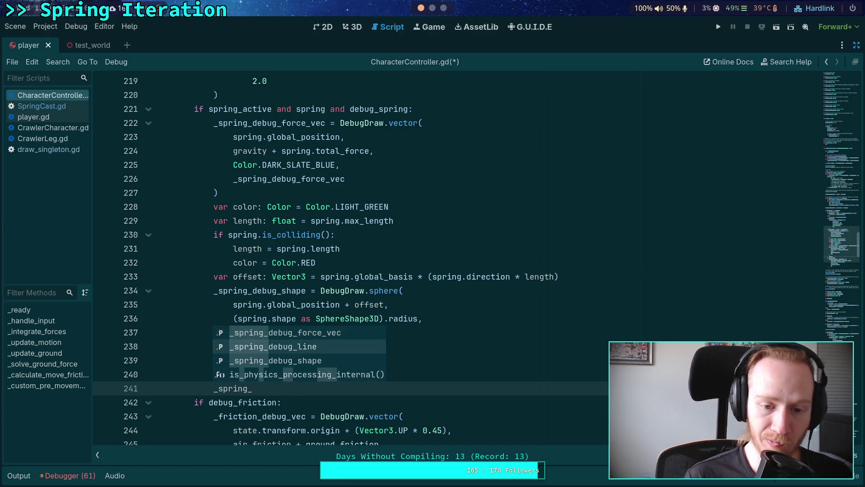
pyautogui.press('Return')
pyautogui.write('Debug')
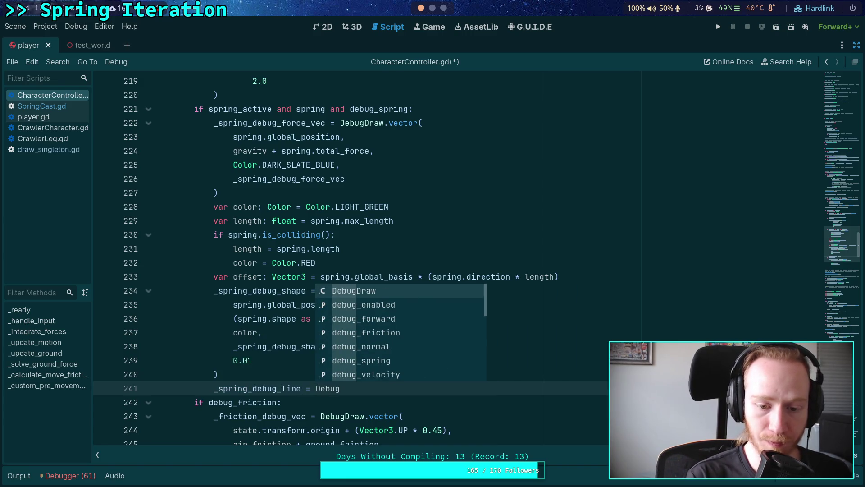
pyautogui.write('Draw.se')
pyautogui.press('BackSpace')
pyautogui.press('BackSpace')
pyautogui.write('vector(')
pyautogui.press('Return')
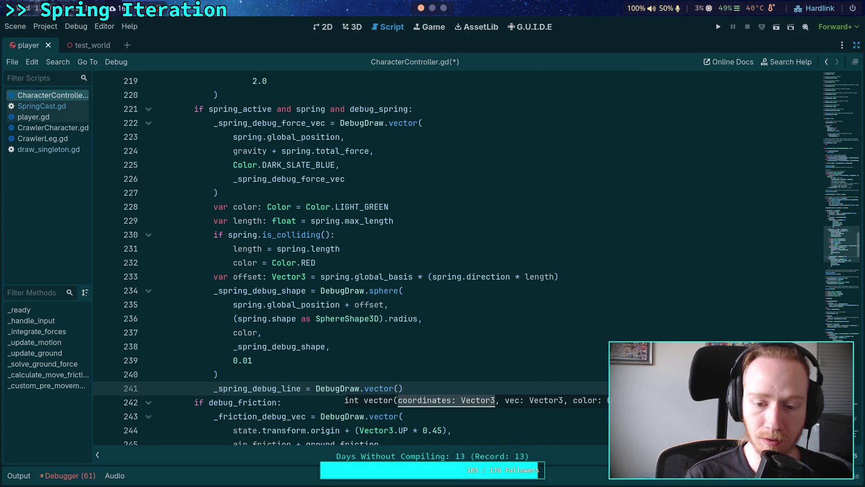
pyautogui.press('Return')
pyautogui.write('spring.glo')
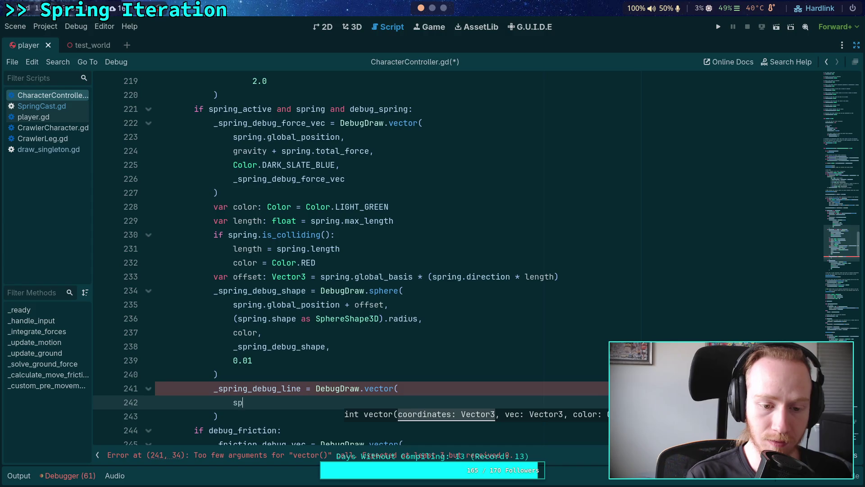
pyautogui.press('Down')
pyautogui.press('Return')
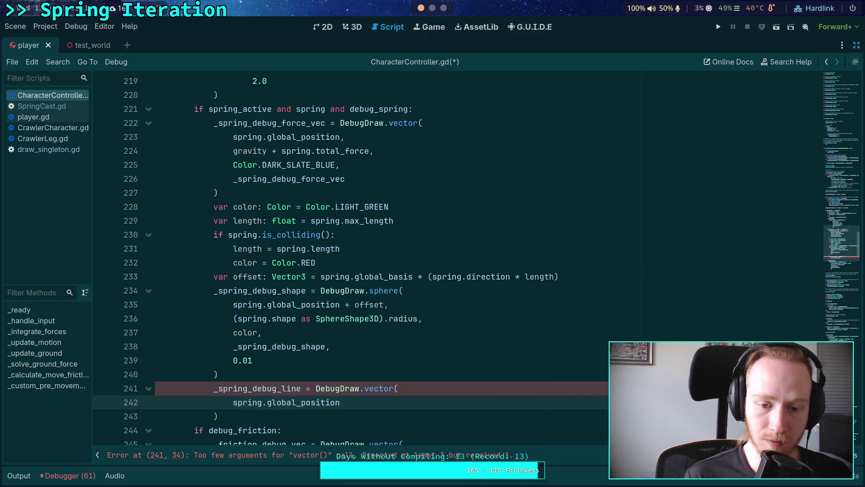
pyautogui.write(',')
pyautogui.press('Return')
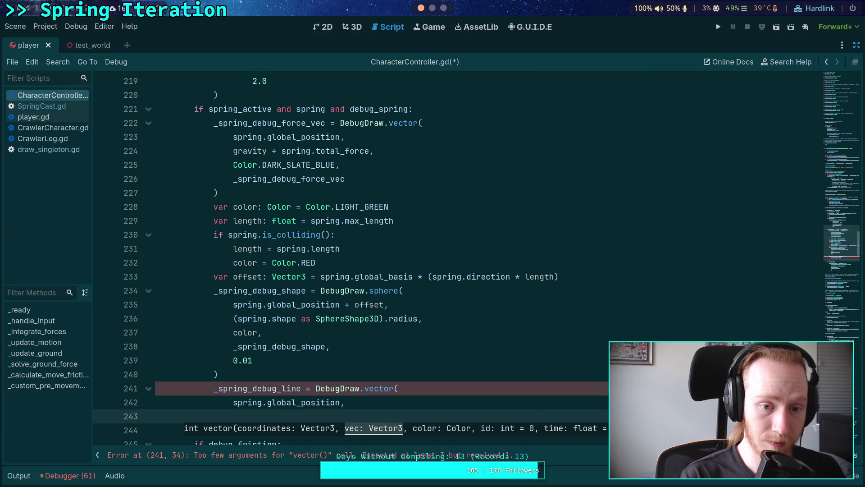
pyautogui.write('ffset,')
pyautogui.press('Return')
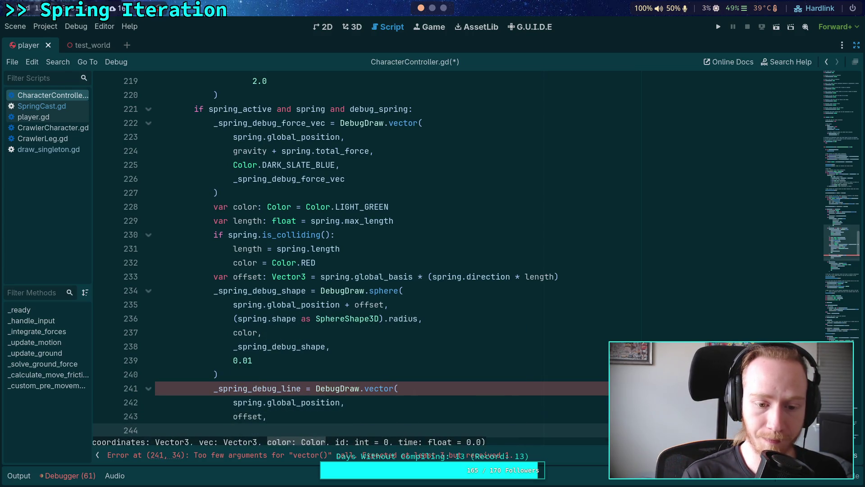
# Step: Finish the vector call with color, _spring_debug_line and 0.01, then save the script
pyautogui.write('color,')
pyautogui.press('Return')
pyautogui.scroll(-2, 436, 313)
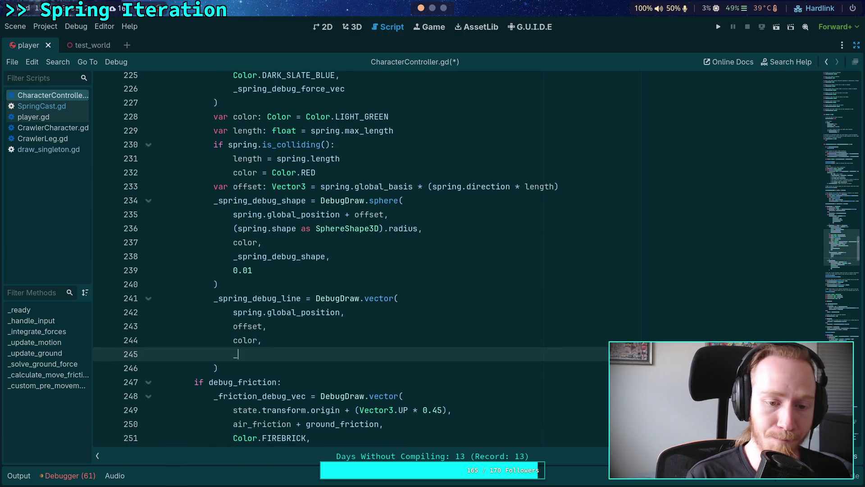
pyautogui.write('spring_deb')
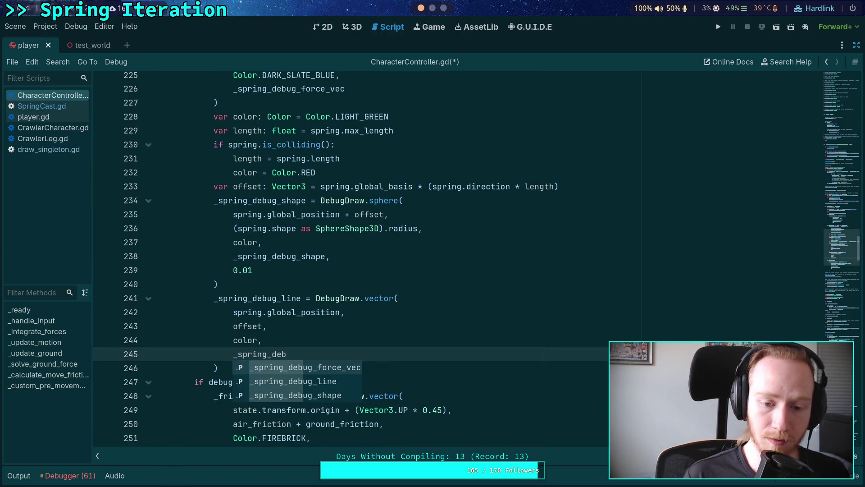
pyautogui.press('Down')
pyautogui.press('Return')
pyautogui.press('Return')
pyautogui.write('0.01')
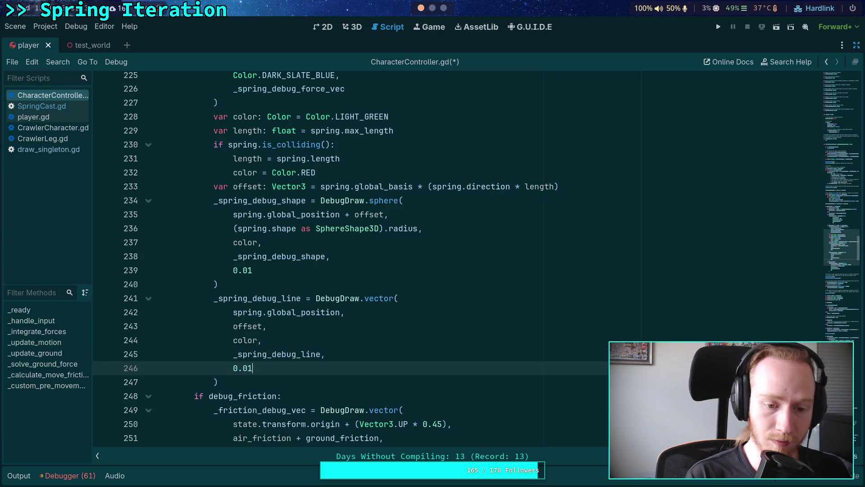
pyautogui.hotkey('ctrl', 's')
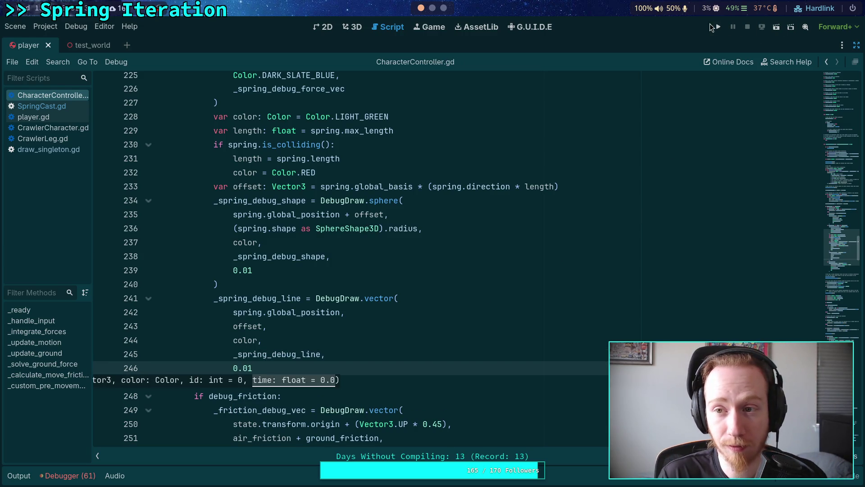
pyautogui.click(856, 45)
# Step: Run the project briefly to view the spring debug drawing, then stop it
pyautogui.click(718, 27)
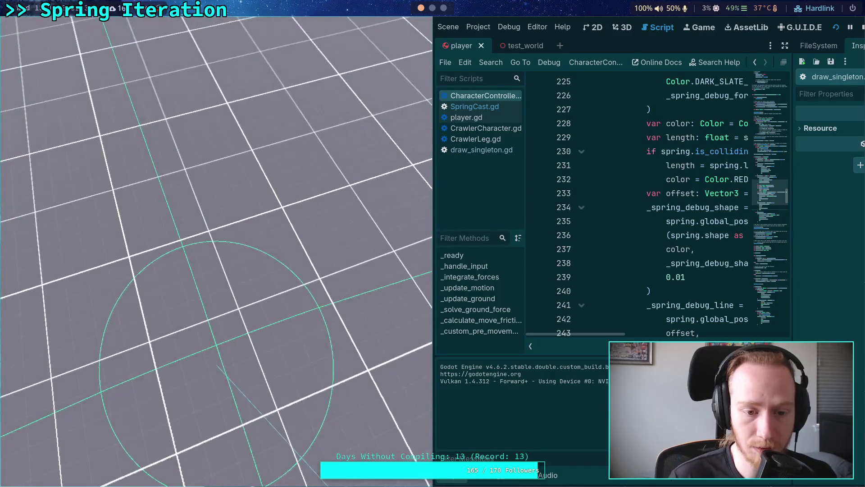
pyautogui.click(862, 27)
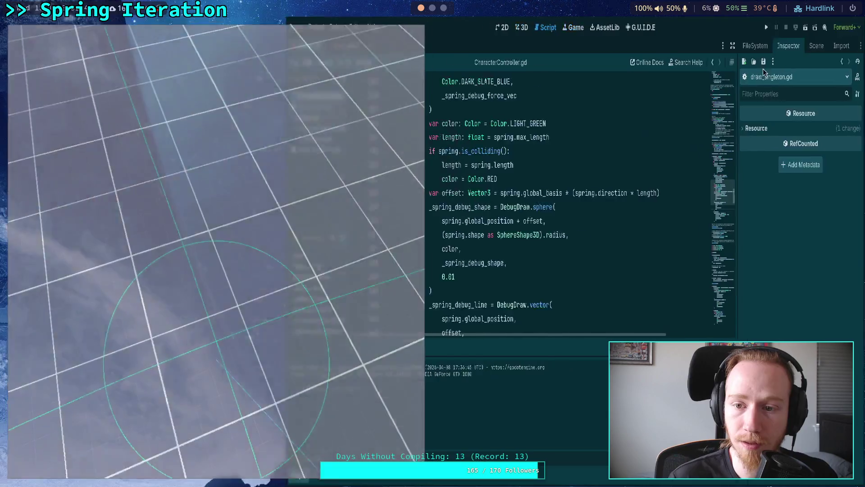
pyautogui.click(656, 148)
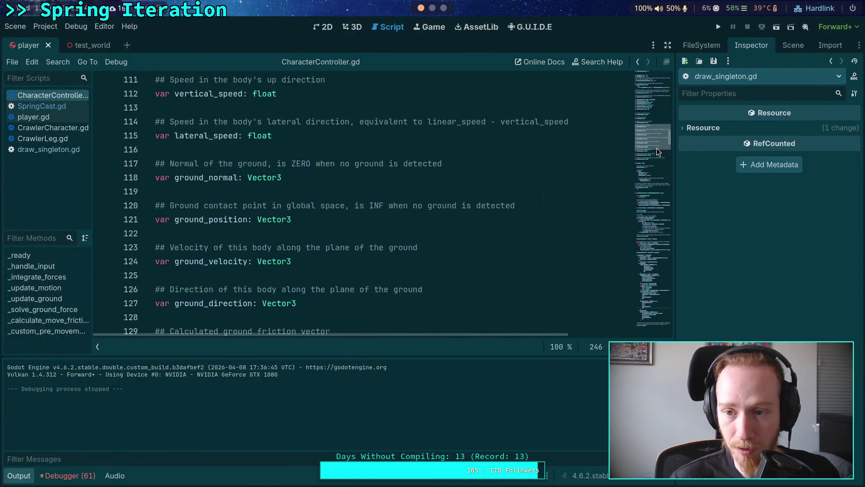
# Step: Scroll up to the exported debug toggles around line 52
pyautogui.scroll(8, 661, 164)
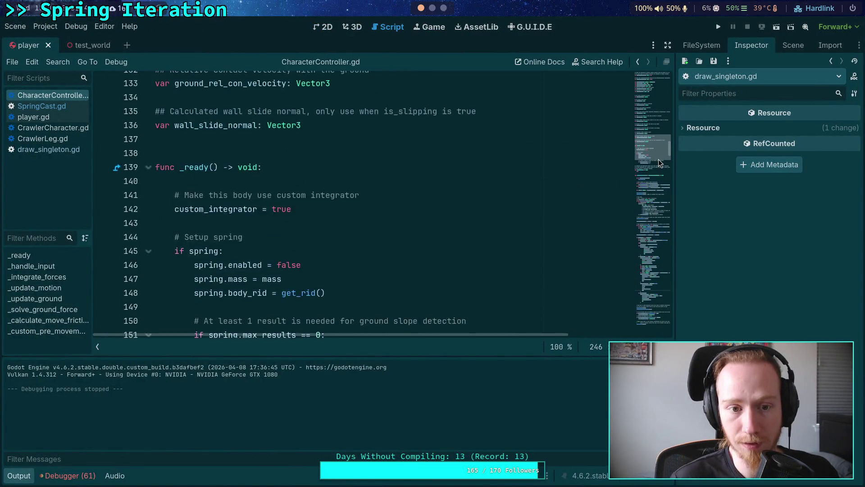
pyautogui.scroll(14, 358, 181)
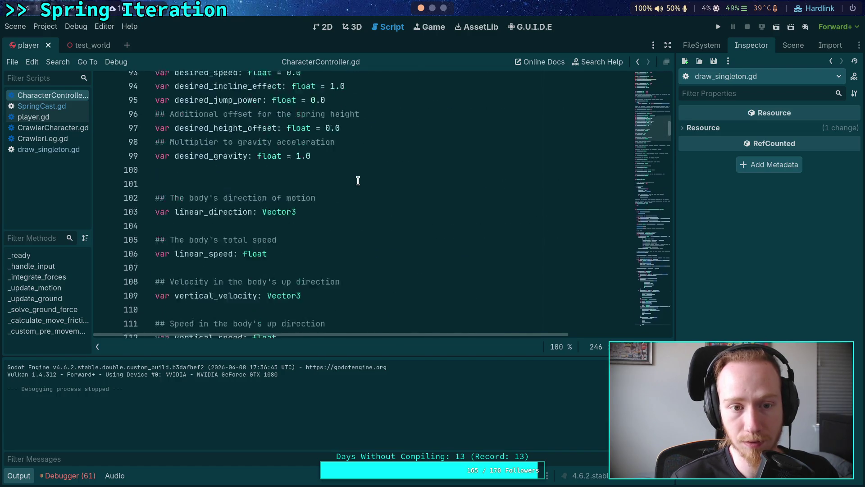
pyautogui.scroll(10, 339, 185)
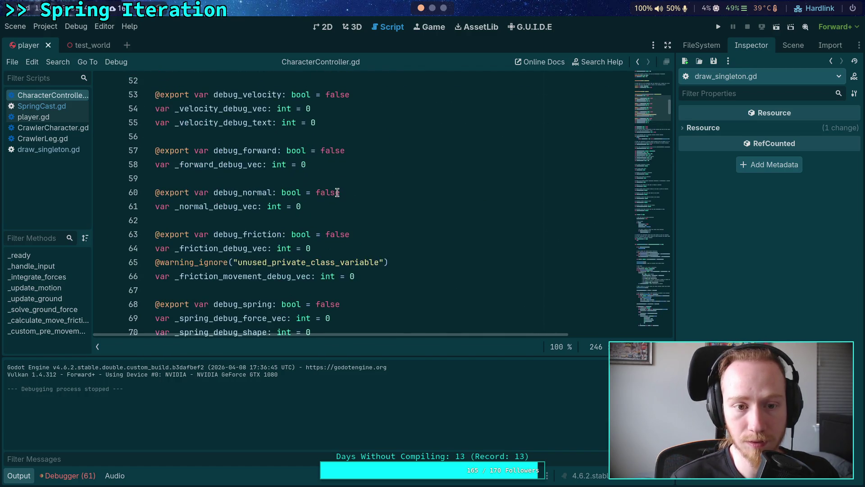
pyautogui.scroll(1, 304, 184)
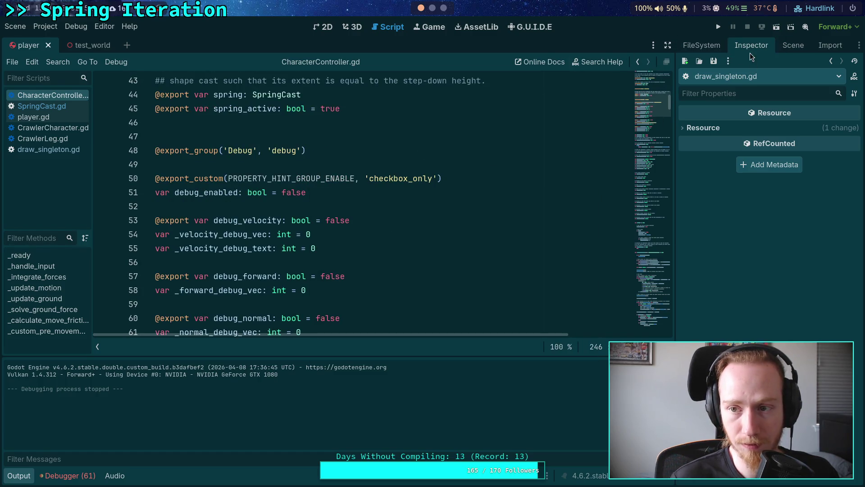
# Step: Enable Debug and Spring on test_world's Player node in the Inspector, then run the project
pyautogui.click(793, 45)
pyautogui.click(766, 41)
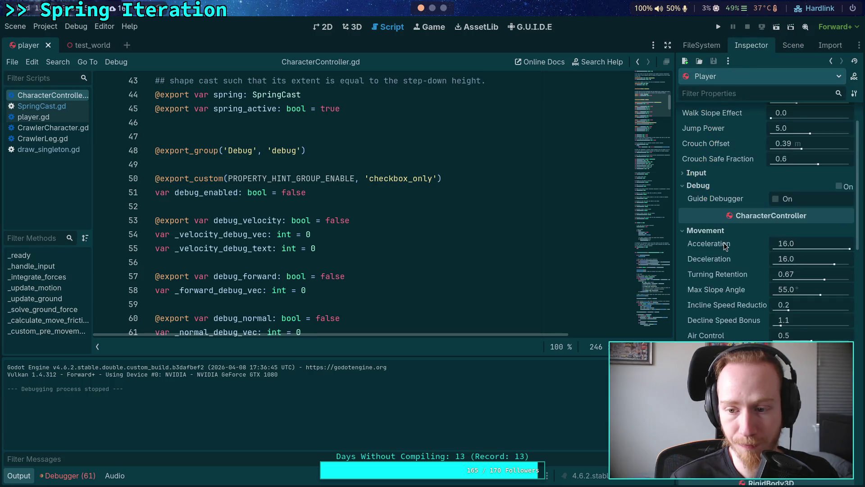
pyautogui.scroll(-2, 723, 243)
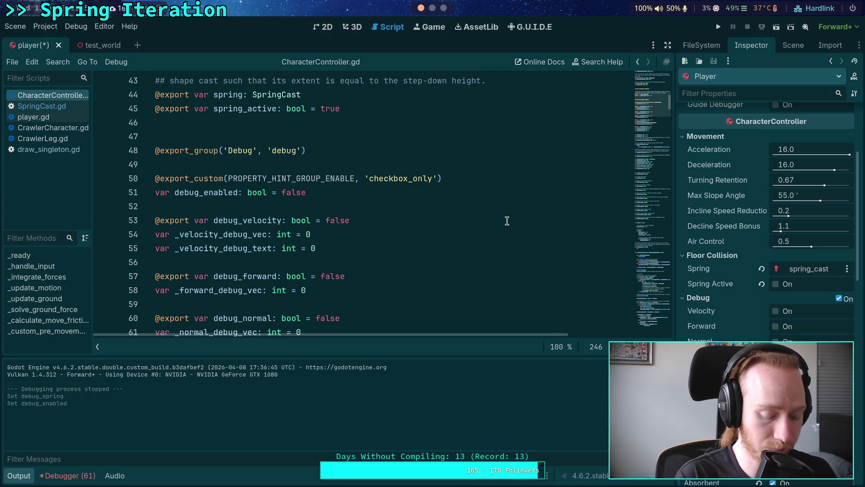
pyautogui.click(92, 45)
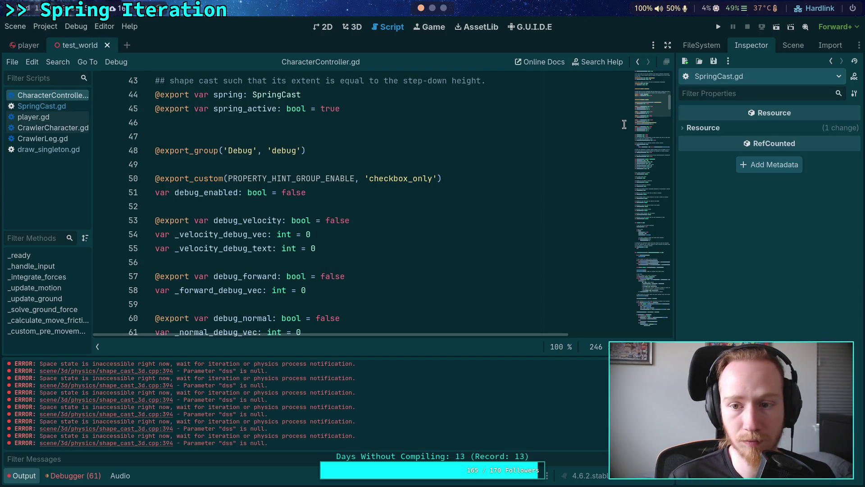
pyautogui.click(793, 46)
pyautogui.click(728, 114)
pyautogui.click(741, 45)
pyautogui.scroll(-3, 725, 243)
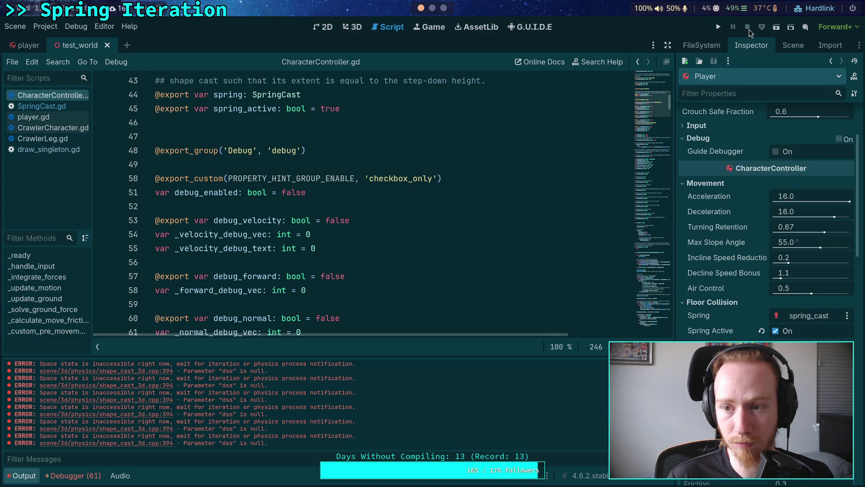
pyautogui.click(719, 29)
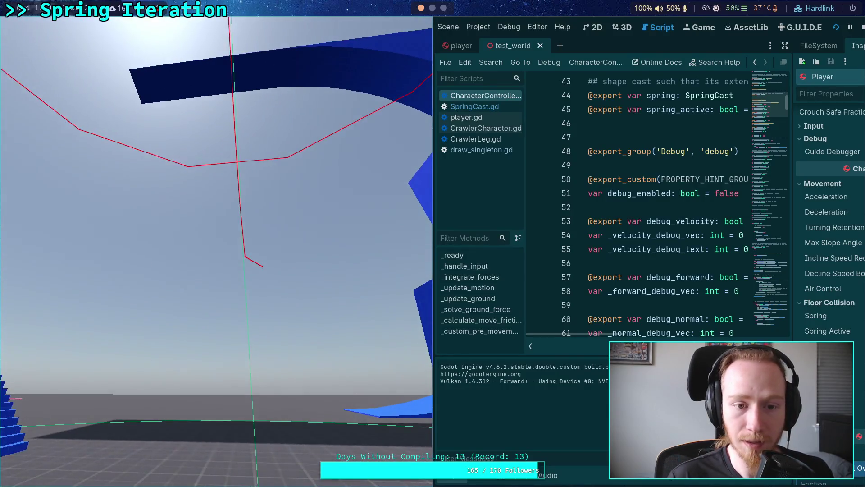
# Step: Stop the running test world after watching its spring debug lines
pyautogui.click(860, 30)
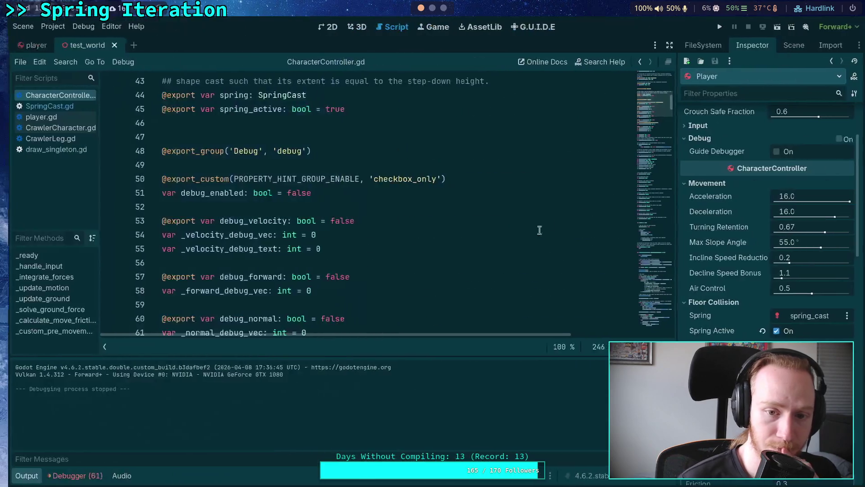
# Step: Glance over SpringCast.gd, return to CharacterController.gd and collapse the Output panel
pyautogui.click(41, 106)
pyautogui.scroll(-1, 269, 248)
pyautogui.scroll(-5, 269, 247)
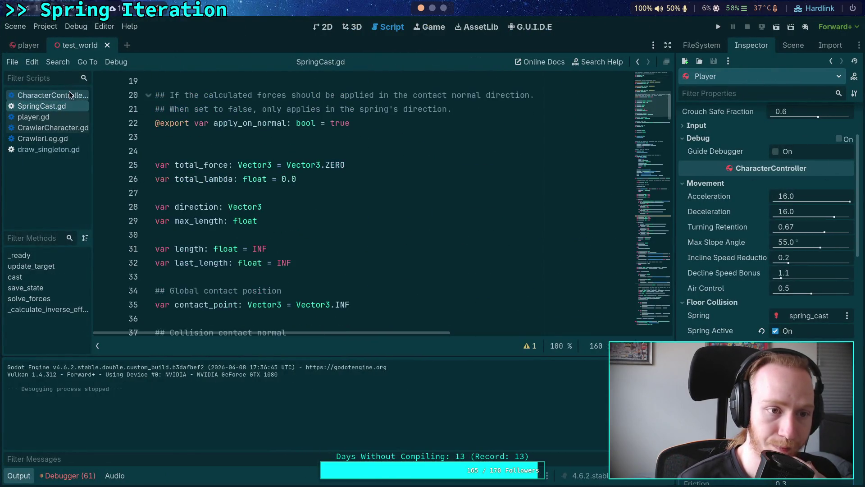
pyautogui.hotkey('alt', 'Left')
pyautogui.click(16, 475)
pyautogui.scroll(-20, 327, 307)
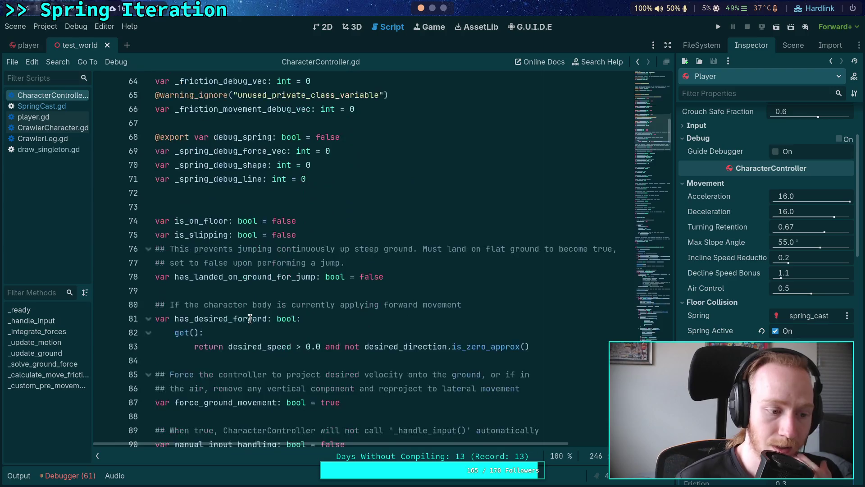
pyautogui.scroll(-15, 327, 307)
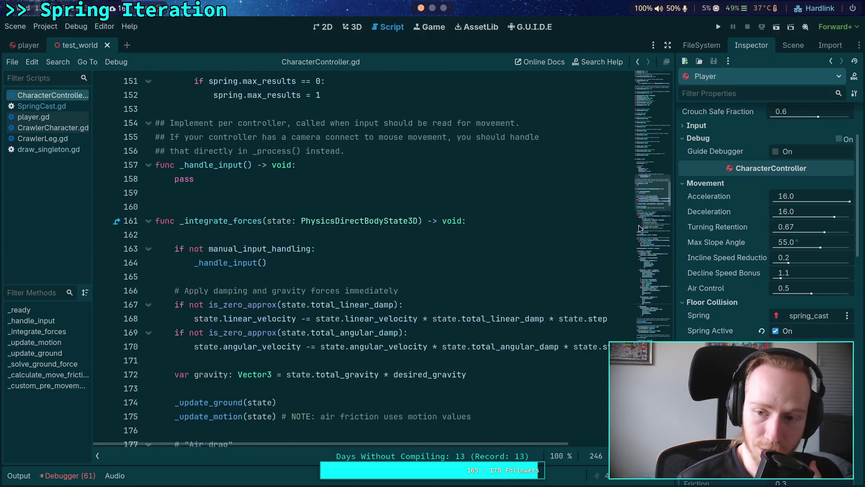
# Step: Make the line-233 offset read (-spring.direction * length) and run the project
pyautogui.click(645, 295)
pyautogui.scroll(-5, 387, 264)
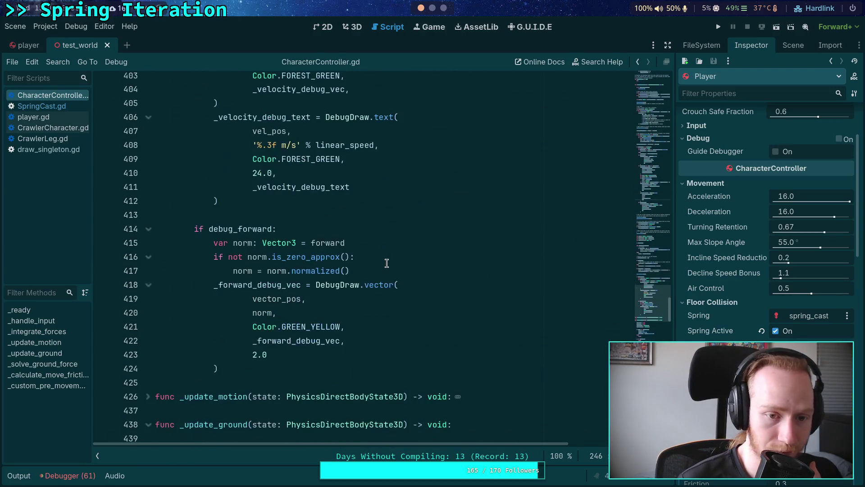
pyautogui.scroll(10, 357, 260)
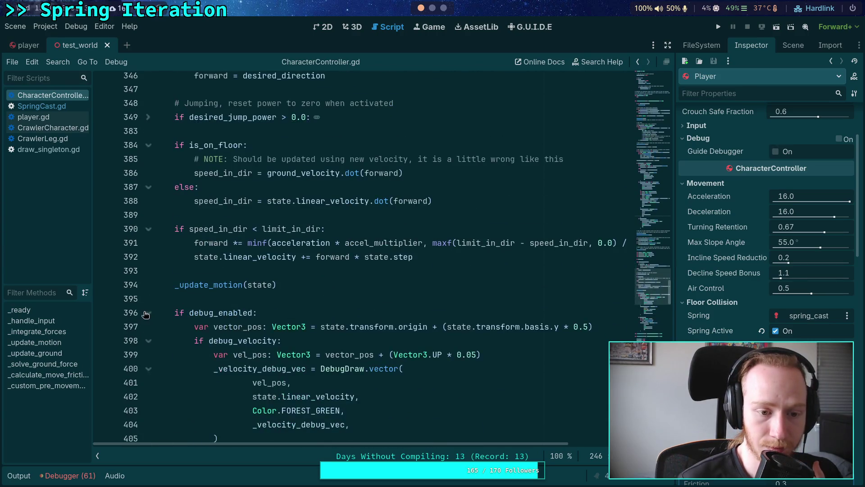
pyautogui.scroll(15, 171, 300)
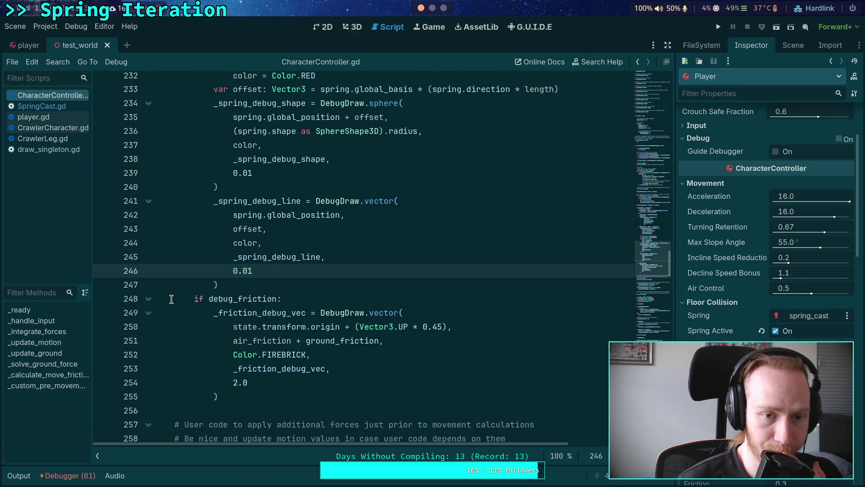
pyautogui.scroll(4, 200, 299)
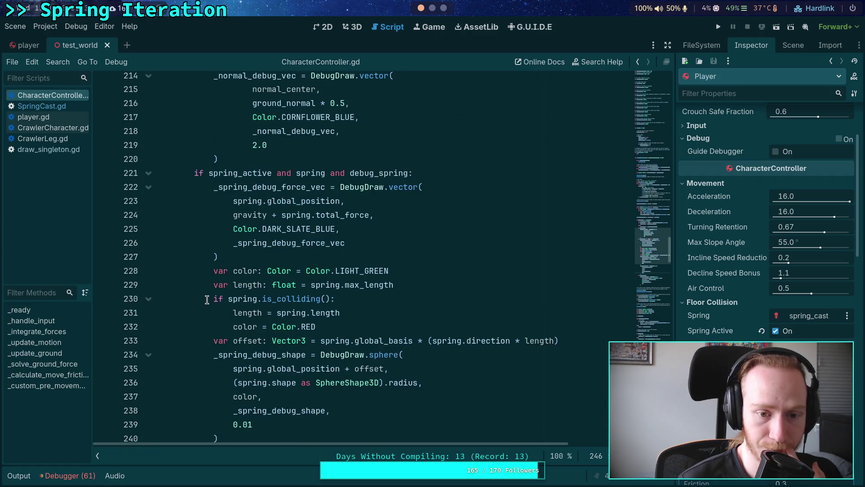
pyautogui.click(433, 340)
pyautogui.write('-')
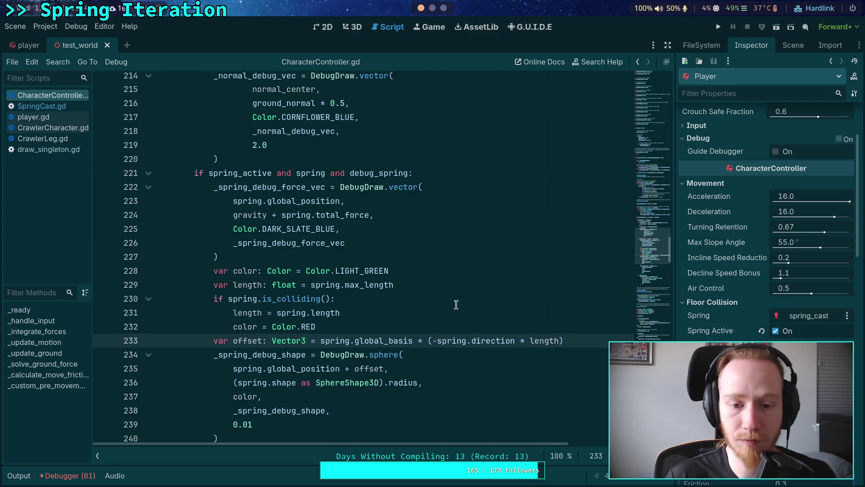
pyautogui.click(719, 27)
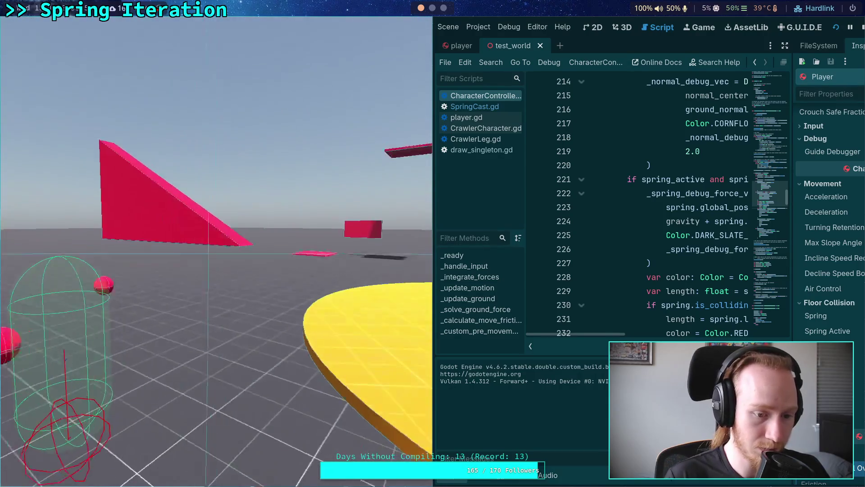
# Step: View the game's spring debug spheres in a smaller floating window, then stop it
pyautogui.press('F5')
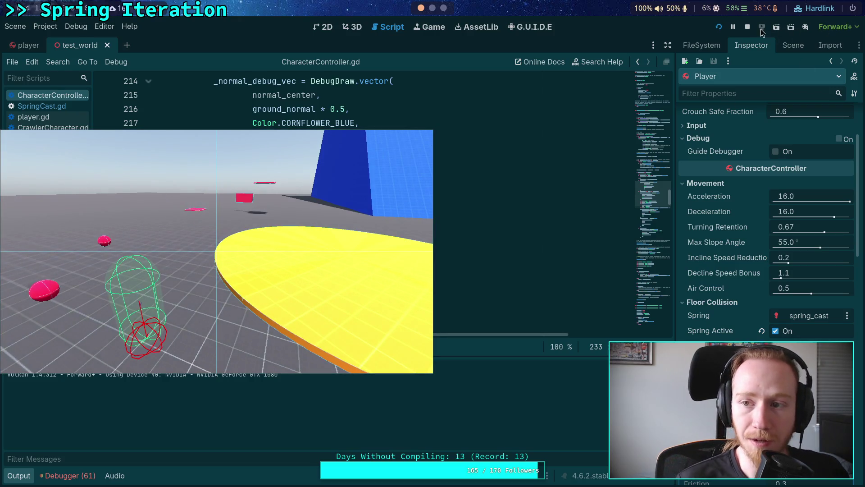
pyautogui.click(746, 28)
# Step: Hide the Output log to give CharacterController.gd more room
pyautogui.scroll(-3, 315, 234)
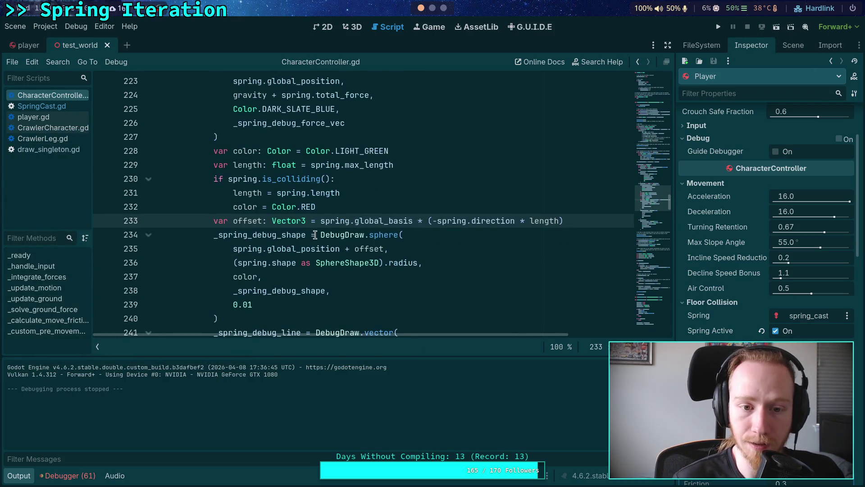
pyautogui.scroll(-1, 274, 253)
pyautogui.scroll(3, 273, 254)
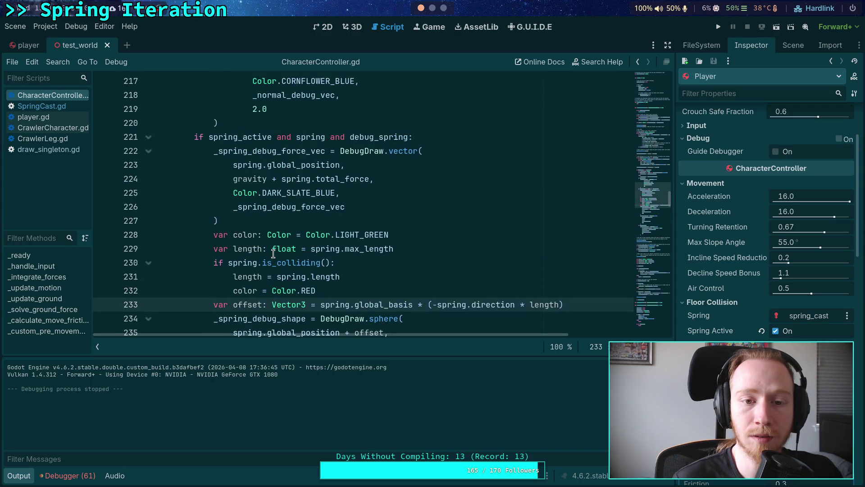
pyautogui.click(25, 476)
pyautogui.scroll(5, 262, 341)
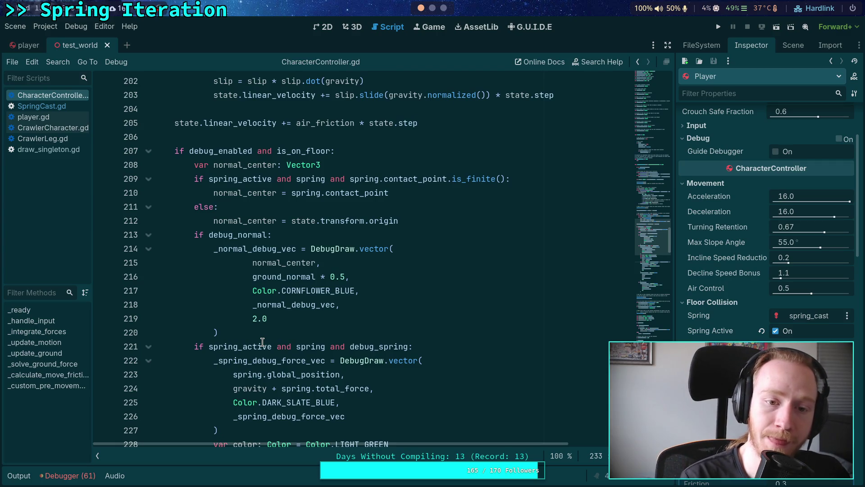
pyautogui.scroll(-2, 262, 341)
pyautogui.scroll(2, 239, 208)
# Step: Highlight every use of spring_active and normal_center in the on-floor debug drawing code
pyautogui.moveTo(297, 186)
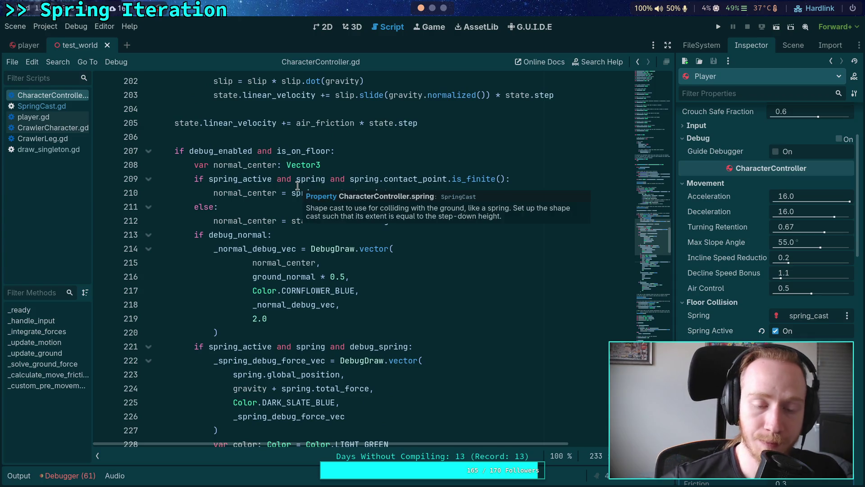
pyautogui.doubleClick(234, 179)
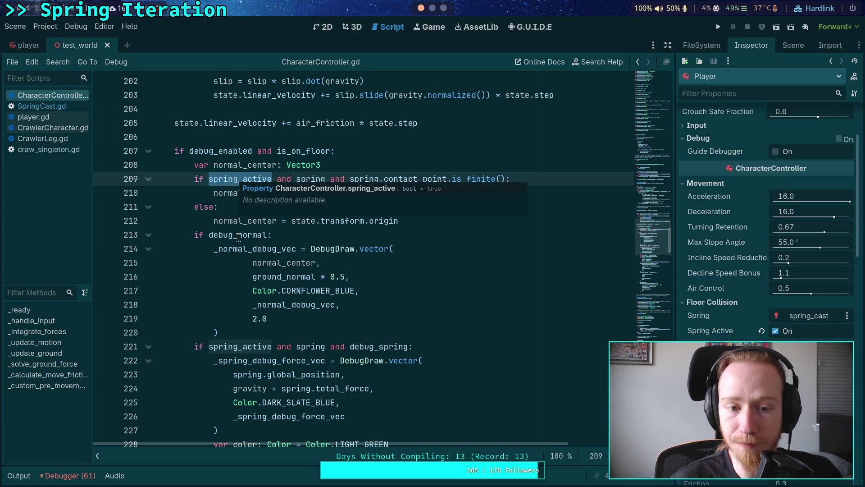
pyautogui.doubleClick(266, 260)
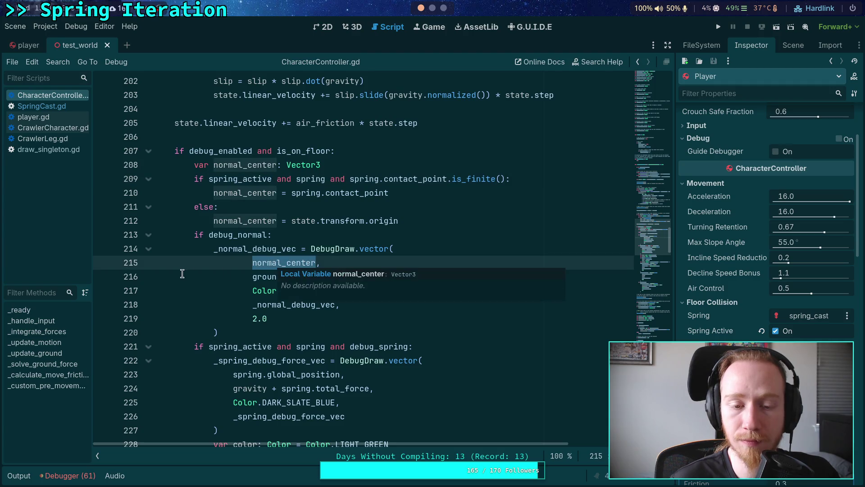
pyautogui.scroll(-1, 200, 283)
pyautogui.scroll(-10, 200, 283)
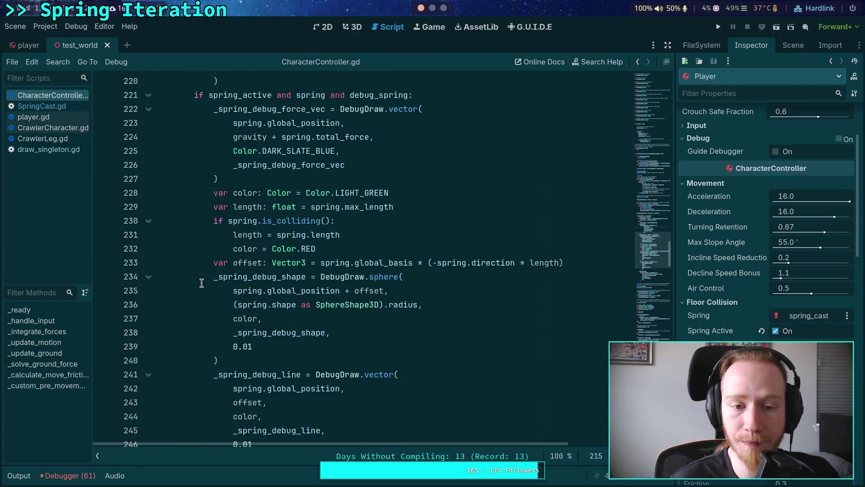
pyautogui.scroll(12, 202, 282)
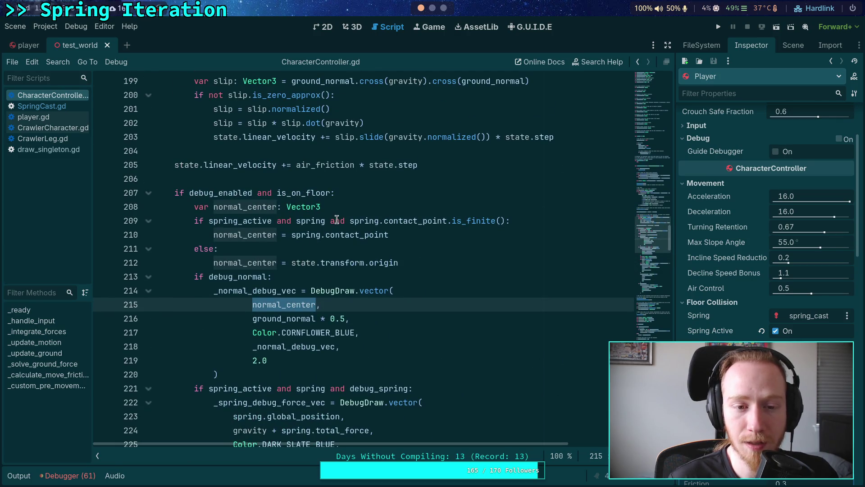
pyautogui.scroll(-13, 333, 220)
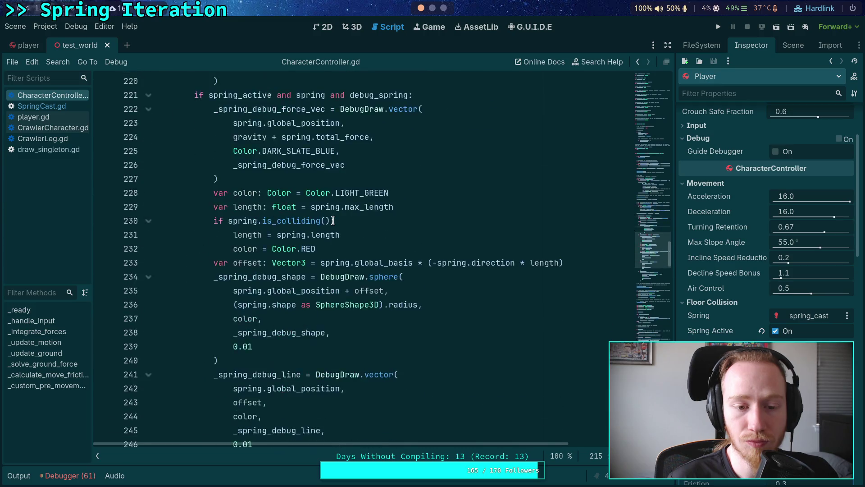
pyautogui.scroll(20, 333, 221)
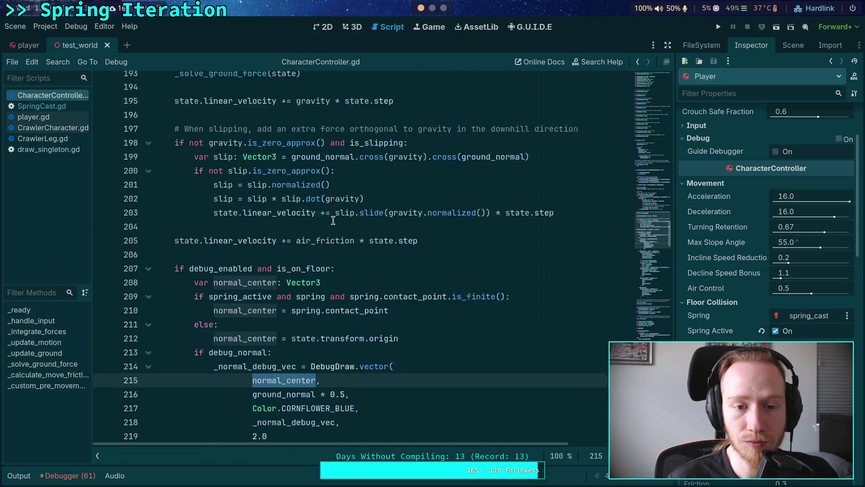
pyautogui.scroll(4, 333, 220)
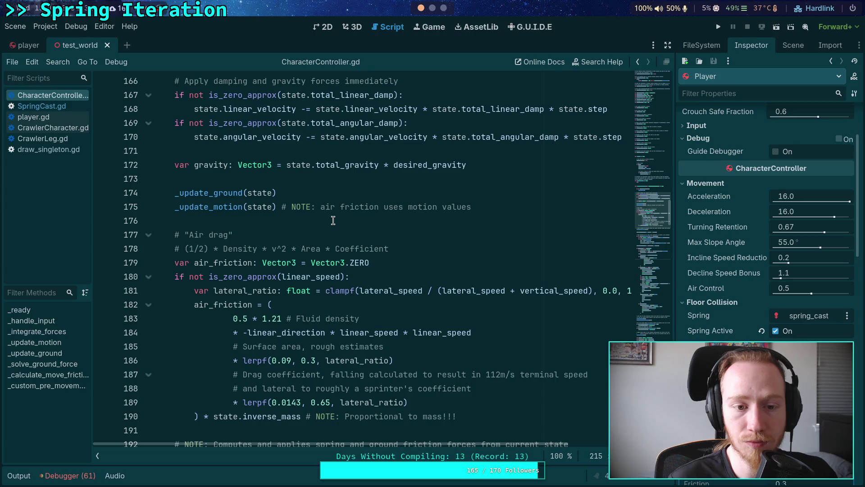
pyautogui.scroll(-8, 332, 220)
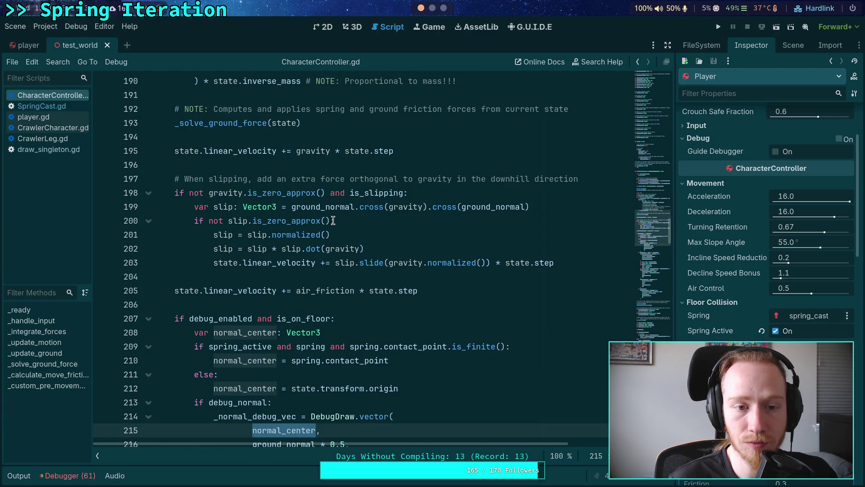
pyautogui.scroll(-4, 288, 237)
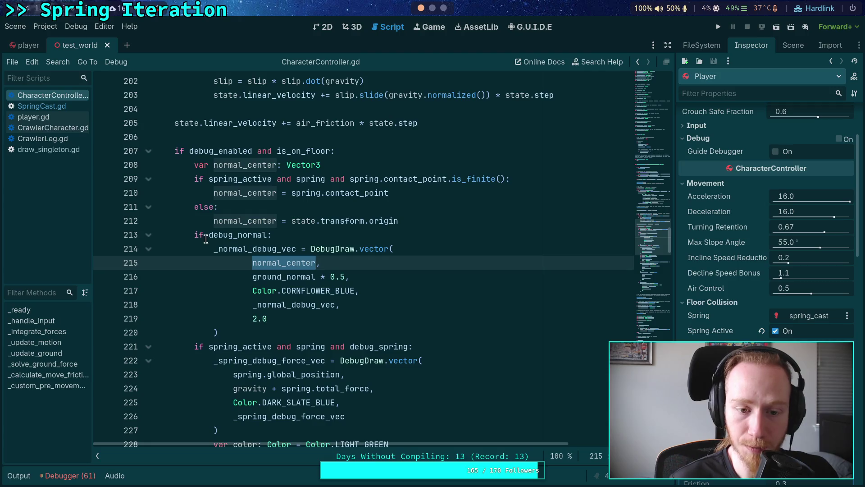
pyautogui.scroll(-3, 201, 237)
# Step: Cut the spring debug block spanning lines 221 to 247
pyautogui.moveTo(198, 221)
pyautogui.mouseDown()
pyautogui.moveTo(216, 248)
pyautogui.moveTo(219, 234)
pyautogui.mouseUp()
pyautogui.scroll(-2, 219, 233)
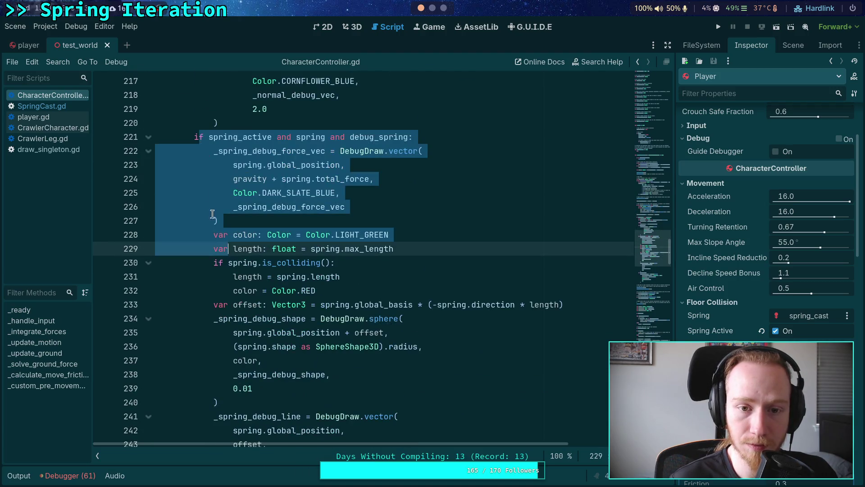
pyautogui.moveTo(194, 141)
pyautogui.mouseDown()
pyautogui.moveTo(212, 153)
pyautogui.moveTo(225, 194)
pyautogui.moveTo(252, 334)
pyautogui.moveTo(288, 379)
pyautogui.mouseUp()
pyautogui.scroll(-3, 225, 194)
pyautogui.press('Delete')
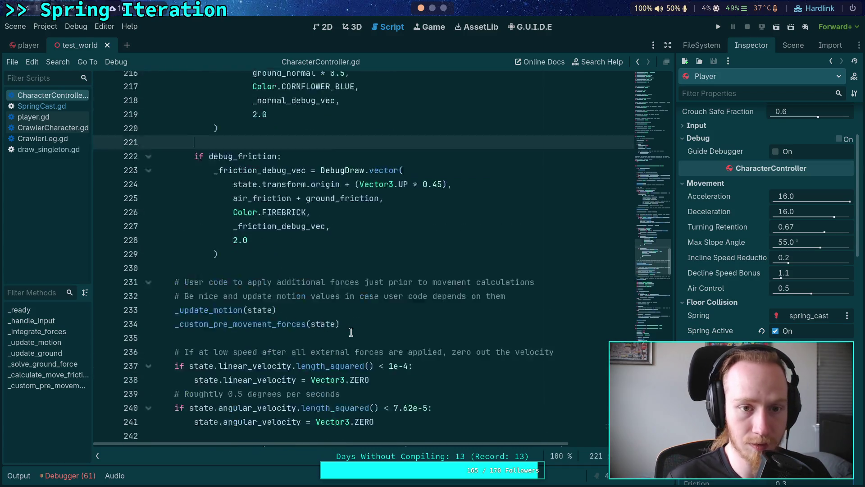
pyautogui.press('BackSpace')
pyautogui.scroll(10, 328, 237)
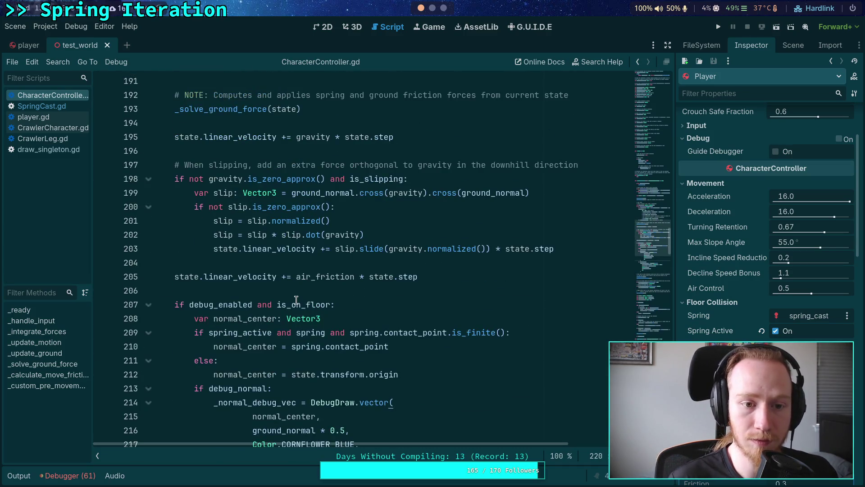
pyautogui.scroll(2, 327, 236)
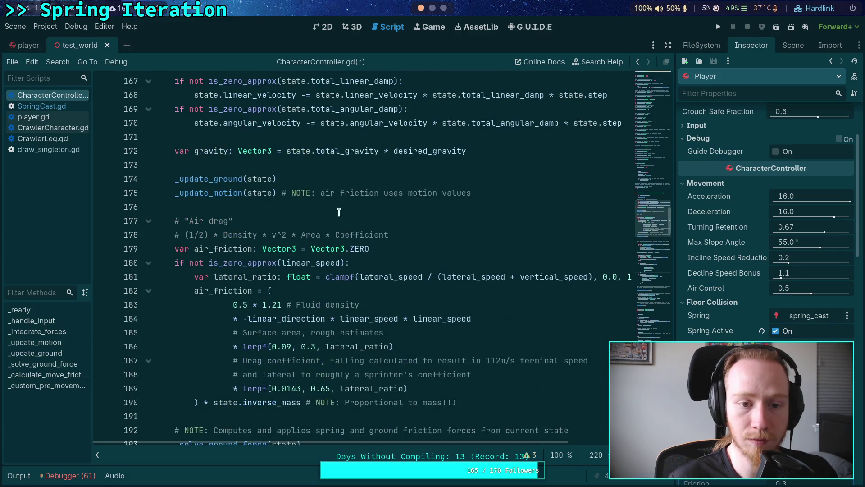
# Step: Paste the spring debug block right after the _solve_ground_force call
pyautogui.click(523, 189)
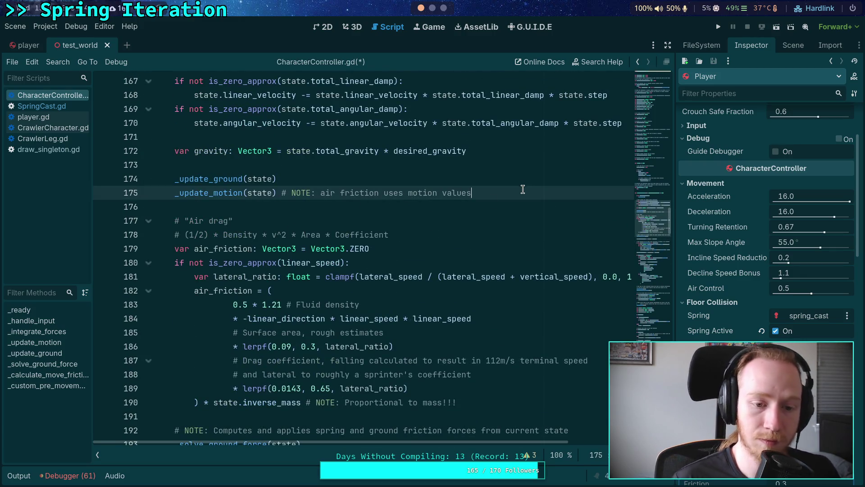
pyautogui.scroll(-5, 525, 189)
pyautogui.click(376, 235)
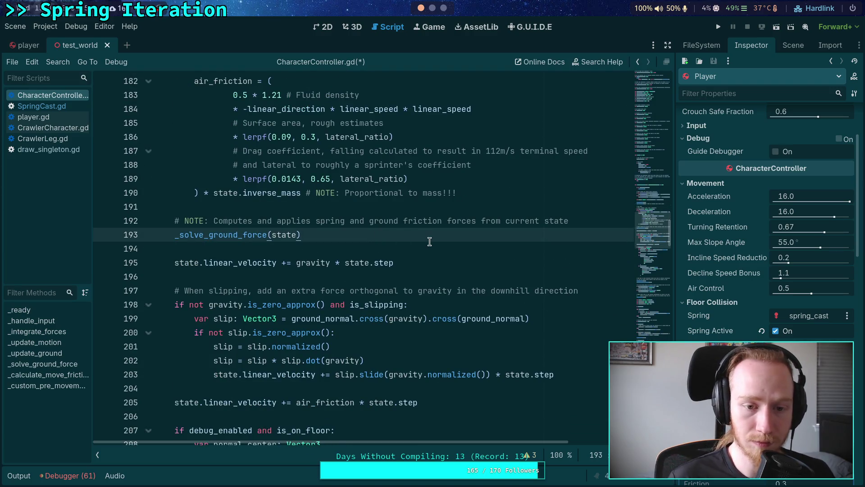
pyautogui.press('Return')
pyautogui.press('Return')
pyautogui.hotkey('ctrl', 'v')
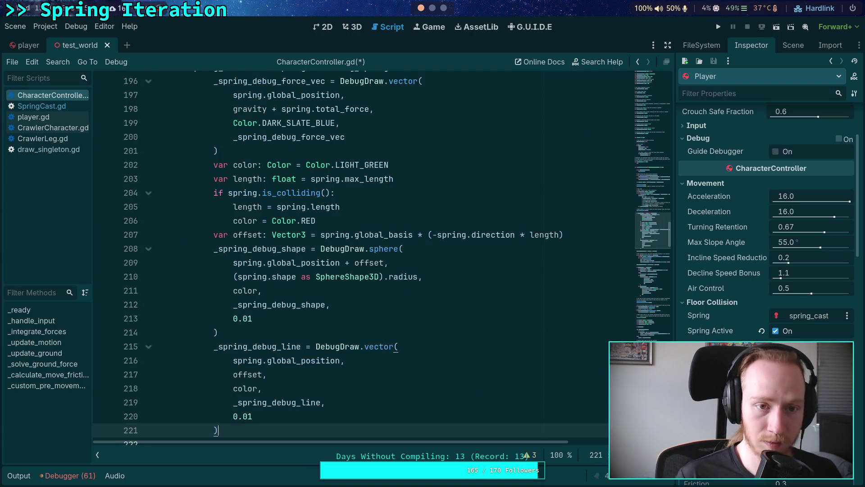
pyautogui.scroll(4, 338, 230)
pyautogui.scroll(1, 256, 218)
# Step: Wrap it in 'if debug_enabled and debug_spring and spring_active and spring:' and delete the old if line
pyautogui.click(256, 220)
pyautogui.click(256, 234)
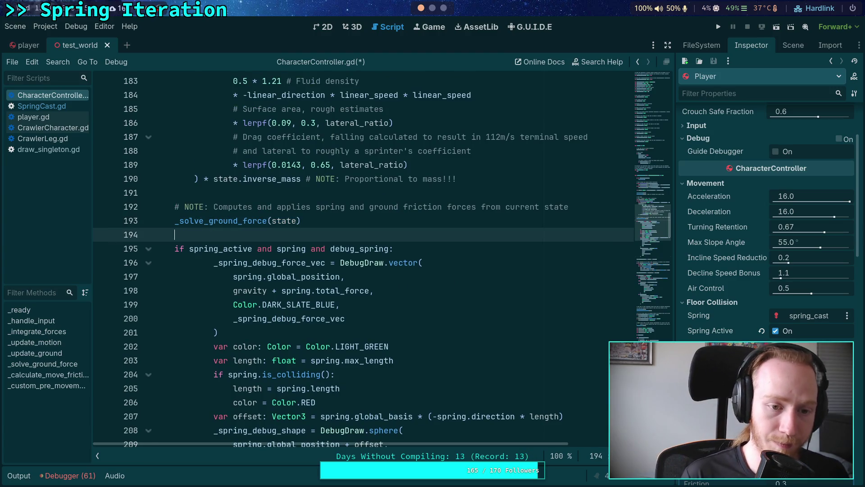
pyautogui.press('Return')
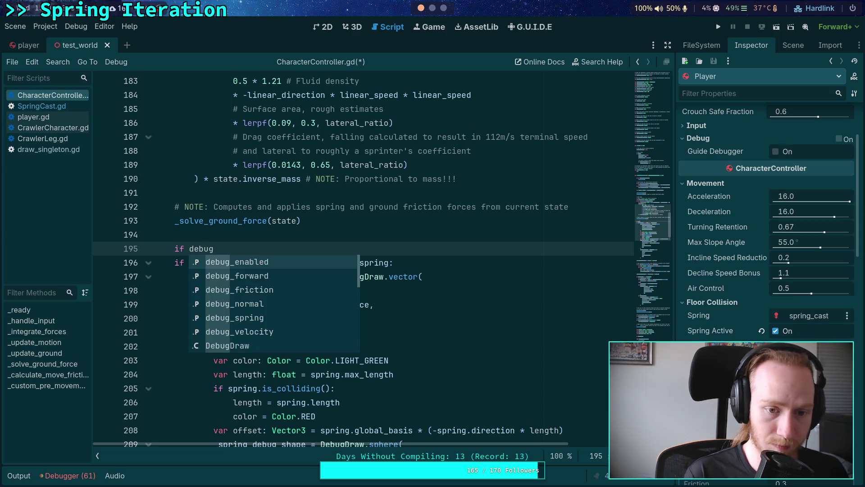
pyautogui.press('Return')
pyautogui.write('deb')
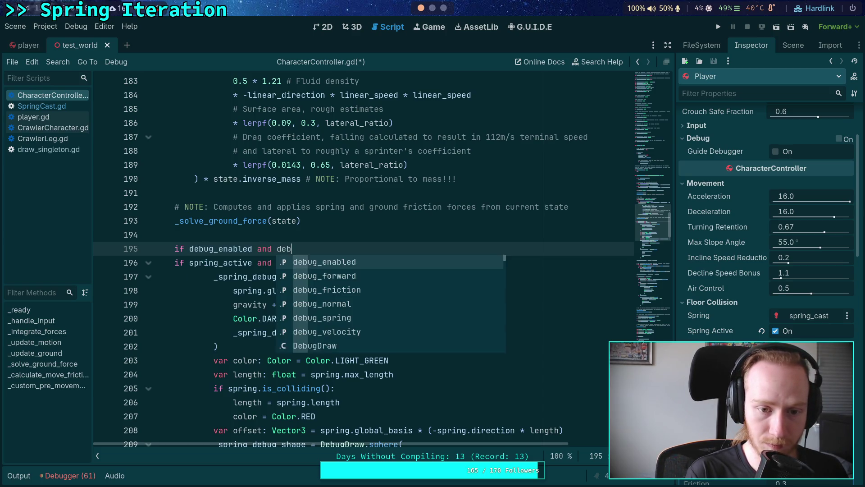
pyautogui.press('Down')
pyautogui.press('Down')
pyautogui.press('Down')
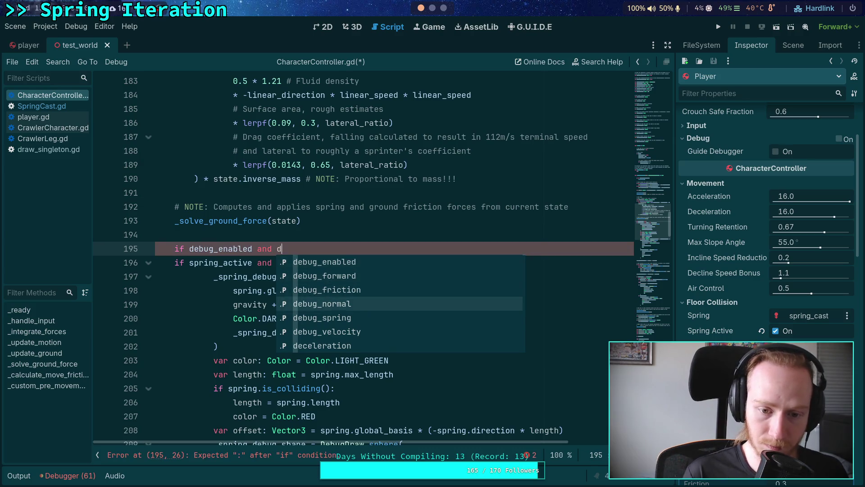
pyautogui.press('Return')
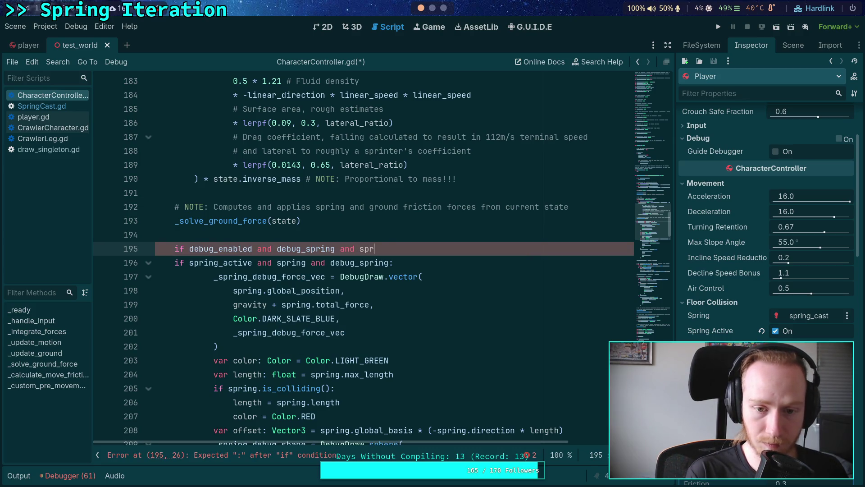
pyautogui.write('ing_a')
pyautogui.press('Return')
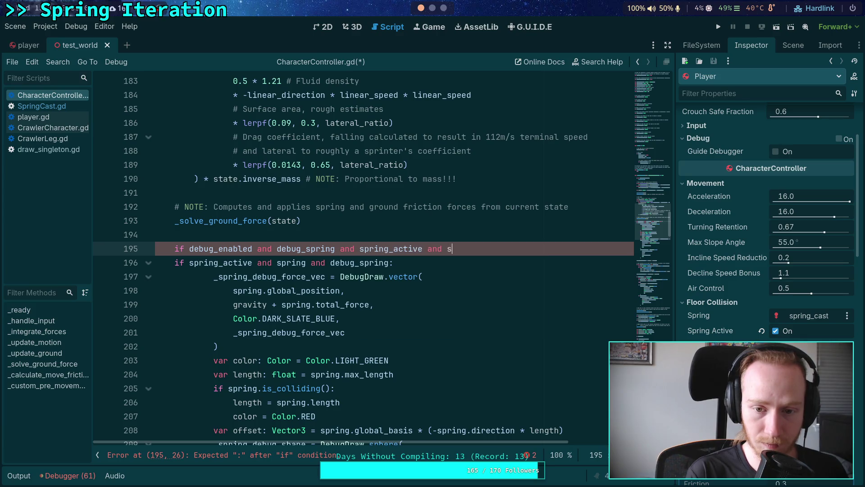
pyautogui.write(':')
pyautogui.hotkey('shift', 'Down')
pyautogui.press('Delete')
# Step: Dedent the debug block one level, save CharacterController.gd and run the project
pyautogui.scroll(-4, 250, 332)
pyautogui.moveTo(263, 262)
pyautogui.mouseDown()
pyautogui.moveTo(252, 388)
pyautogui.moveTo(289, 307)
pyautogui.mouseUp()
pyautogui.scroll(-1, 252, 388)
pyautogui.hotkey('shift', 'Tab')
pyautogui.scroll(2, 253, 387)
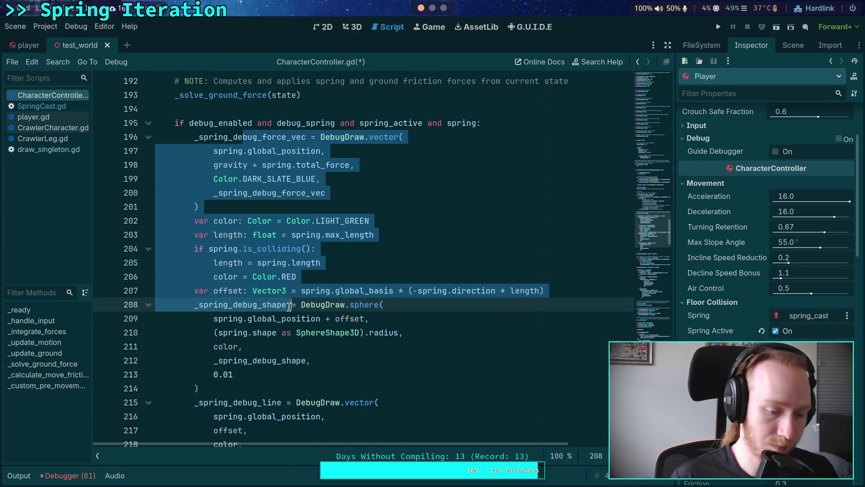
pyautogui.click(290, 305)
pyautogui.hotkey('ctrl', 's')
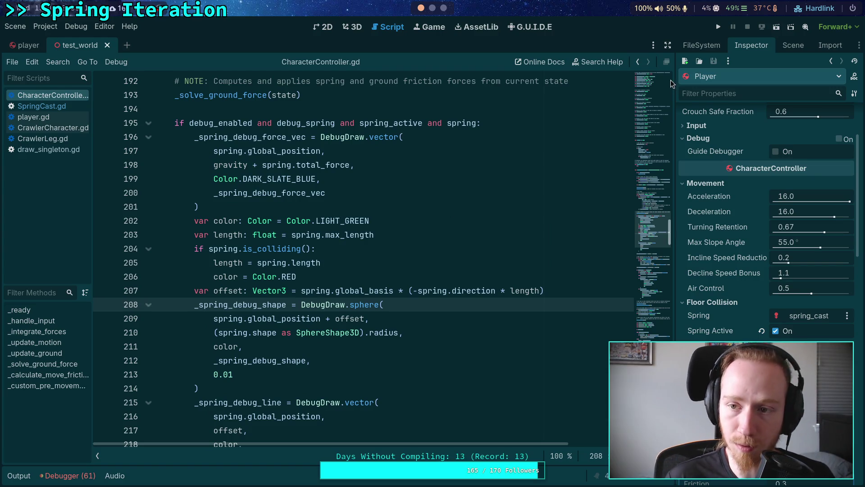
pyautogui.press('F5')
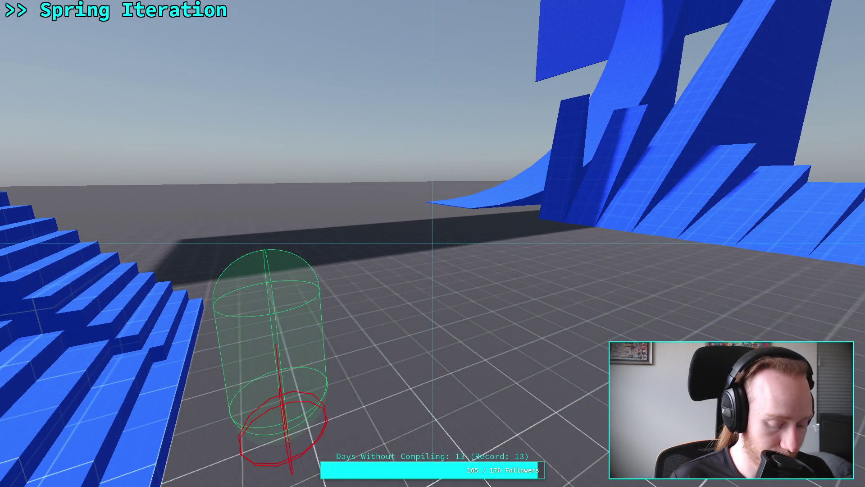
# Step: Stop the game after checking the relocated spring debug shapes and return to the script
pyautogui.press('Escape')
pyautogui.click(747, 27)
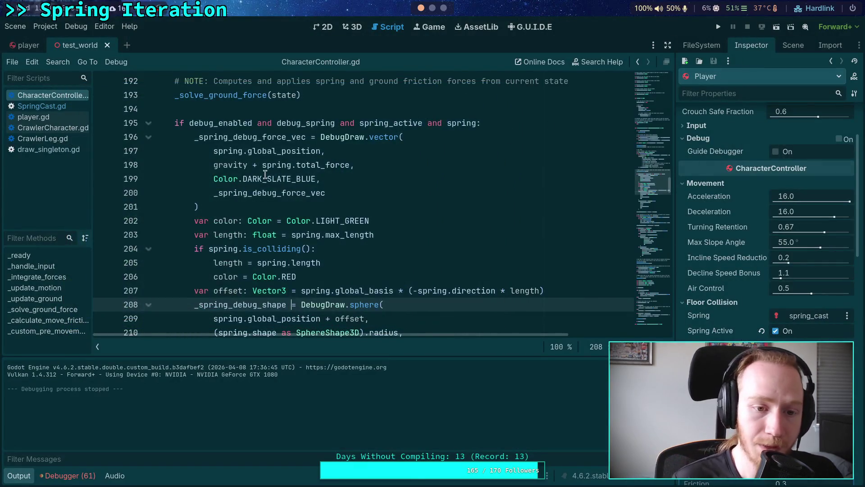
# Step: Look up DebugDraw.sphere, expand _draw_sphere in draw_singleton.gd and hide the Output log
pyautogui.scroll(-2, 269, 173)
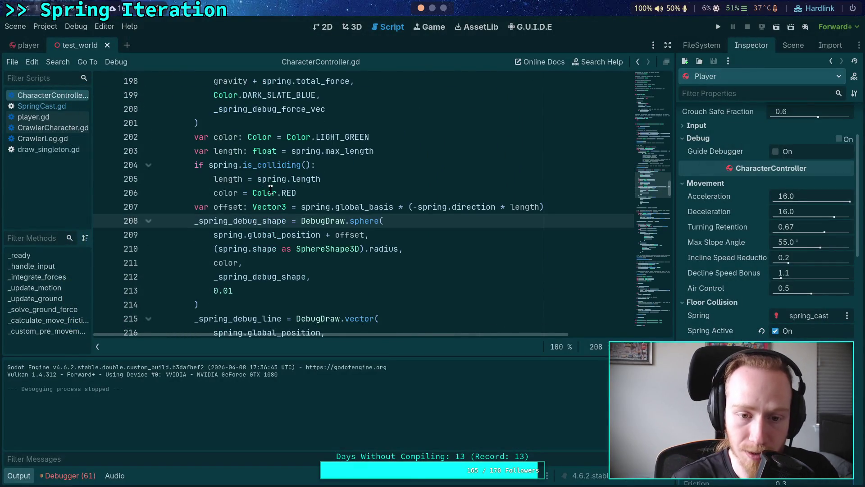
pyautogui.rightClick(358, 221)
pyautogui.click(399, 374)
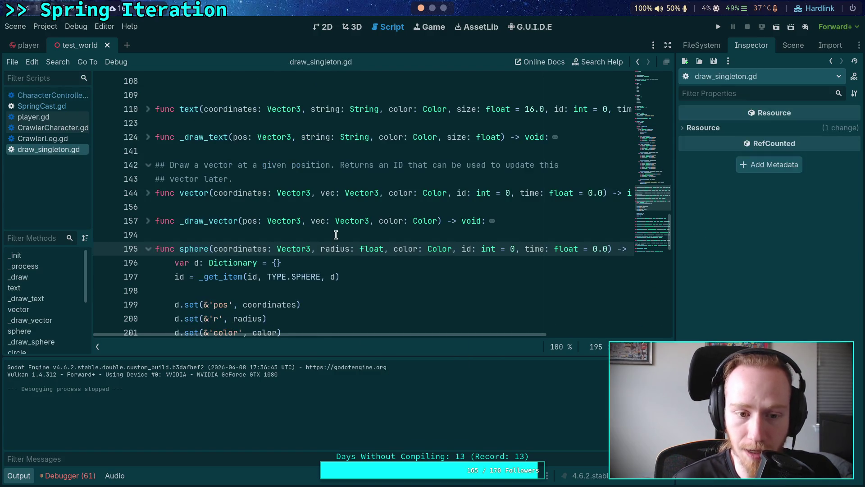
pyautogui.scroll(-4, 336, 234)
pyautogui.scroll(2, 390, 269)
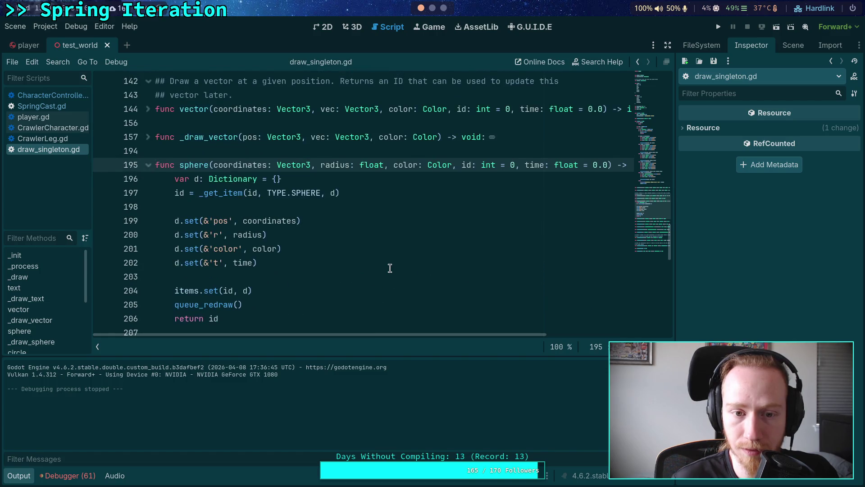
pyautogui.scroll(-5, 390, 268)
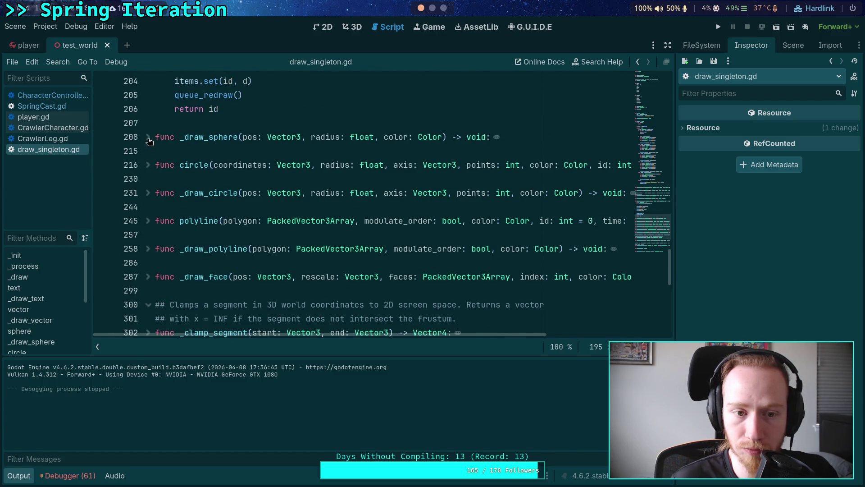
pyautogui.click(147, 137)
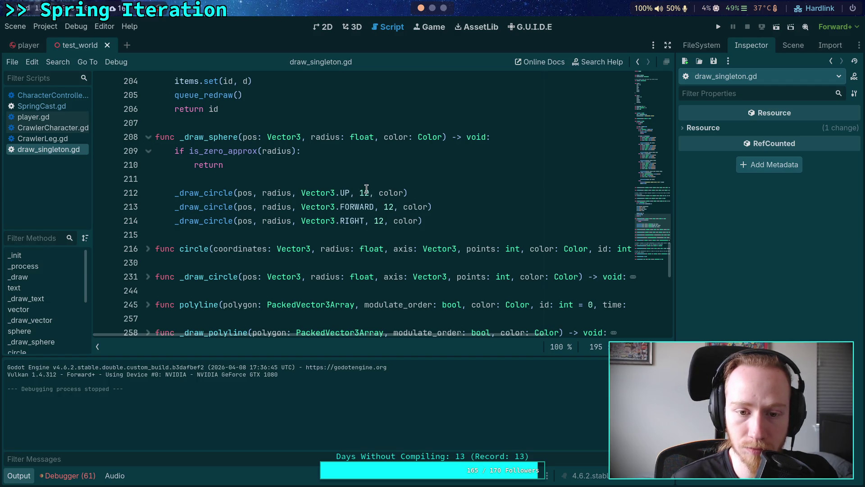
pyautogui.click(20, 475)
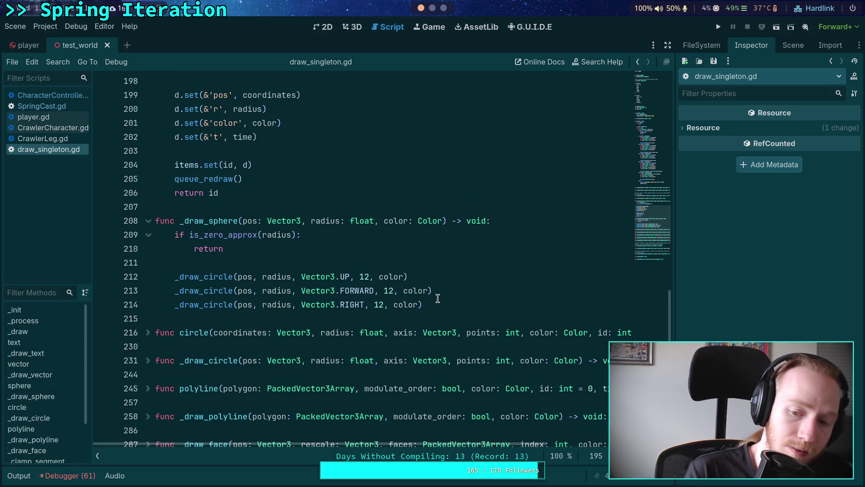
# Step: Change the UP, FORWARD and RIGHT circles from 12 to 18 points, save and rerun
pyautogui.click(365, 277)
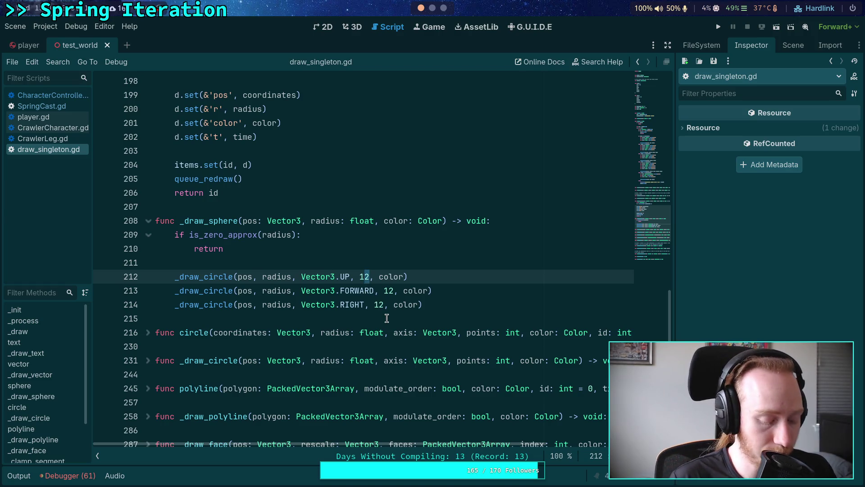
pyautogui.press('Delete')
pyautogui.write('8')
pyautogui.click(388, 290)
pyautogui.press('Delete')
pyautogui.write('8')
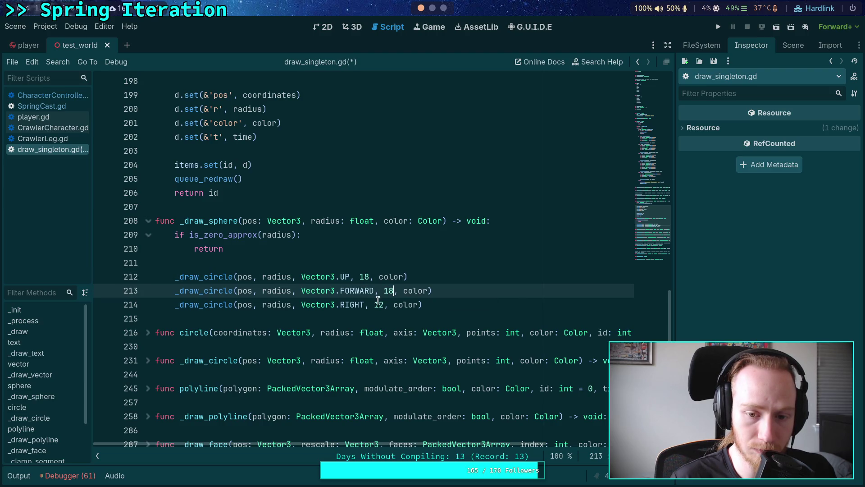
pyautogui.click(380, 305)
pyautogui.click(472, 287)
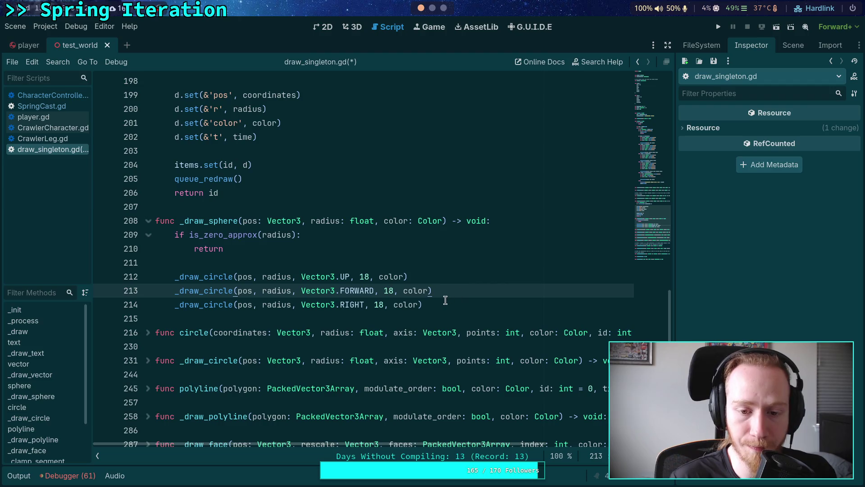
pyautogui.hotkey('ctrl', 's')
pyautogui.press('F5')
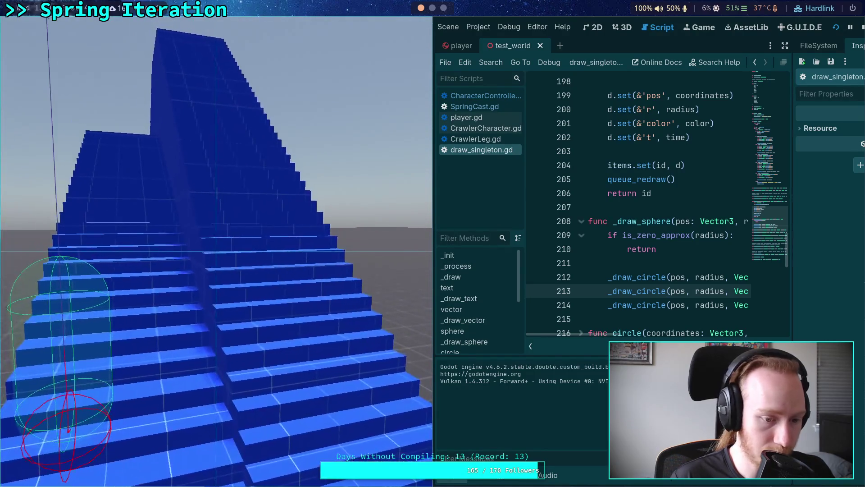
# Step: Inspect the sphere fullscreen, return to windowed, stop the game and collapse the Output panel
pyautogui.press('super+f')
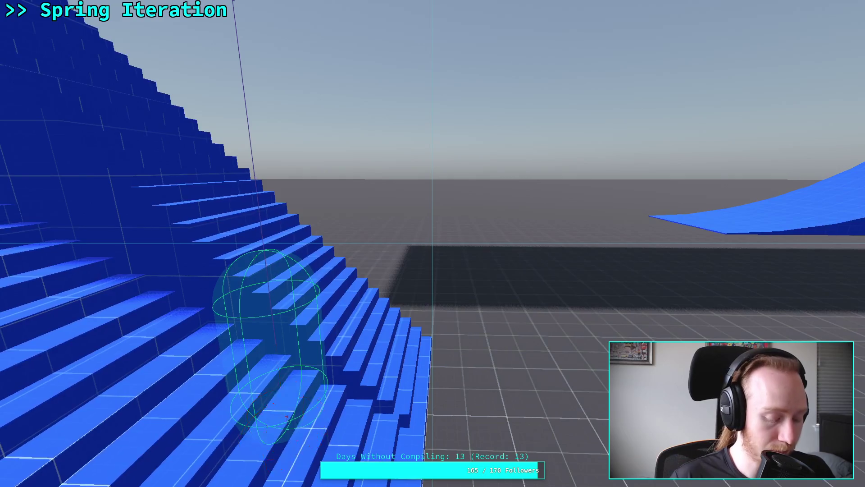
pyautogui.press('F11')
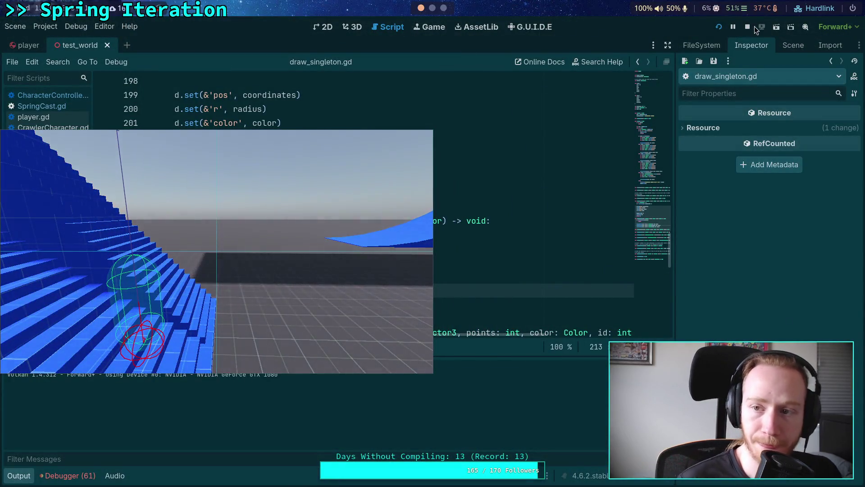
pyautogui.press('F8')
pyautogui.click(25, 476)
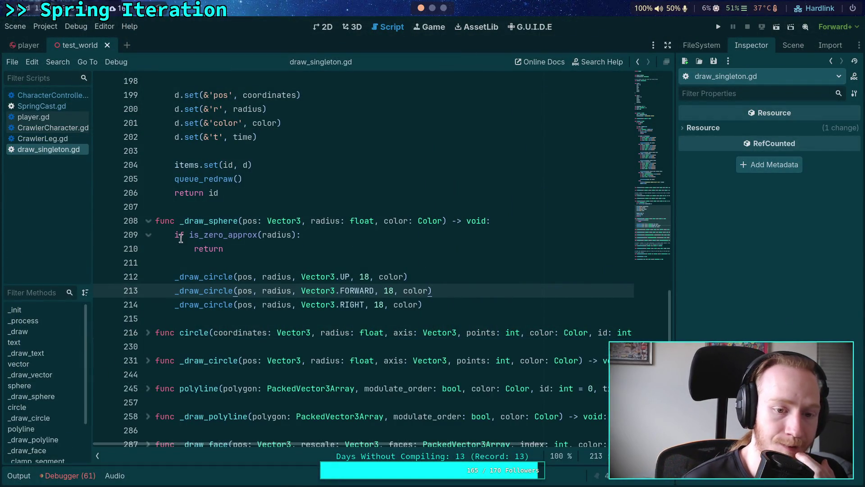
# Step: Close draw_singleton.gd and switch to SpringCast.gd
pyautogui.rightClick(48, 148)
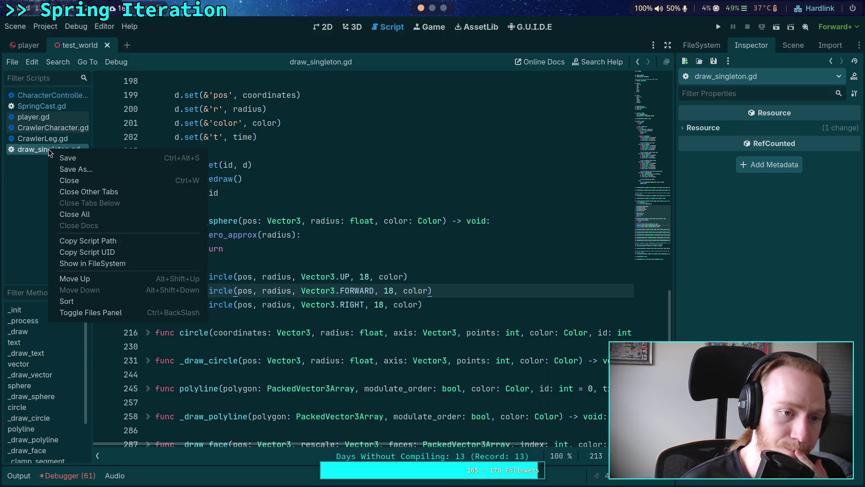
pyautogui.click(72, 179)
pyautogui.click(73, 109)
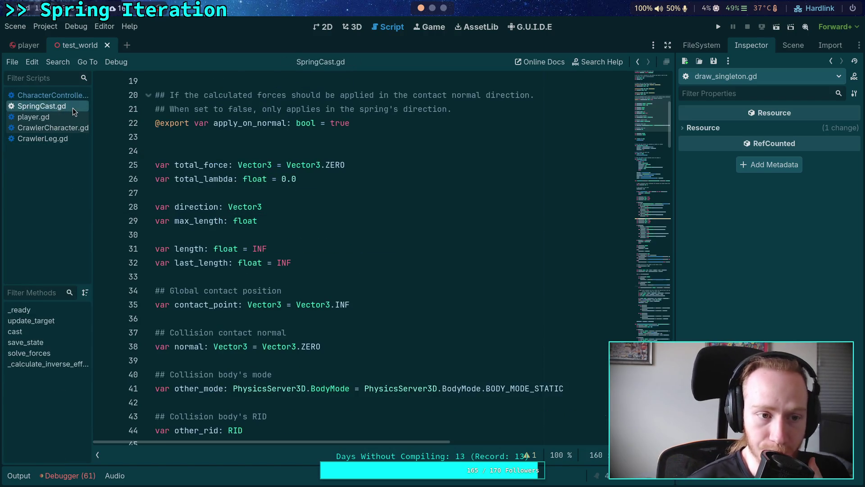
# Step: Reach the solve_forces loop, hide the side docks and select force_normal on line 166
pyautogui.moveTo(654, 158)
pyautogui.mouseDown()
pyautogui.moveTo(662, 325)
pyautogui.moveTo(671, 228)
pyautogui.mouseUp()
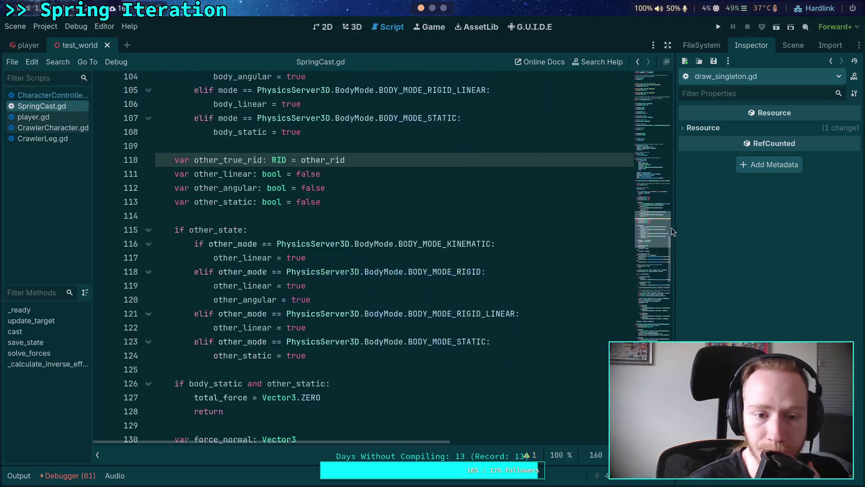
pyautogui.scroll(-13, 238, 160)
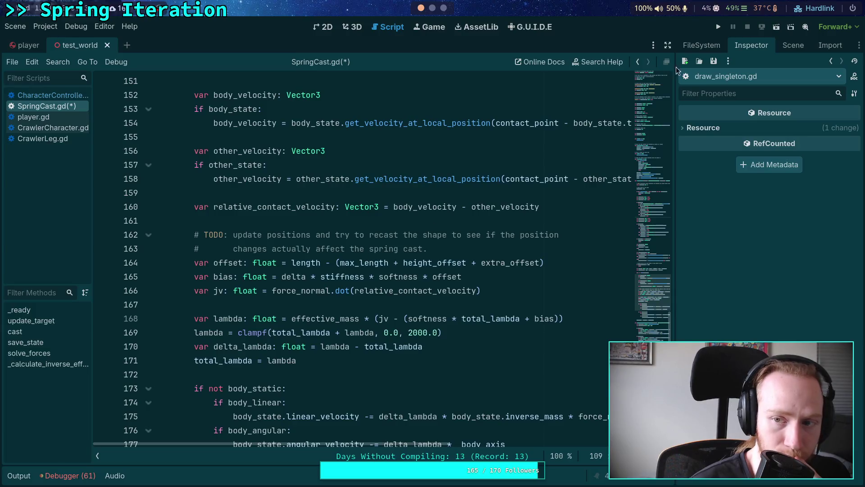
pyautogui.click(668, 45)
pyautogui.scroll(-7, 480, 243)
pyautogui.scroll(2, 480, 243)
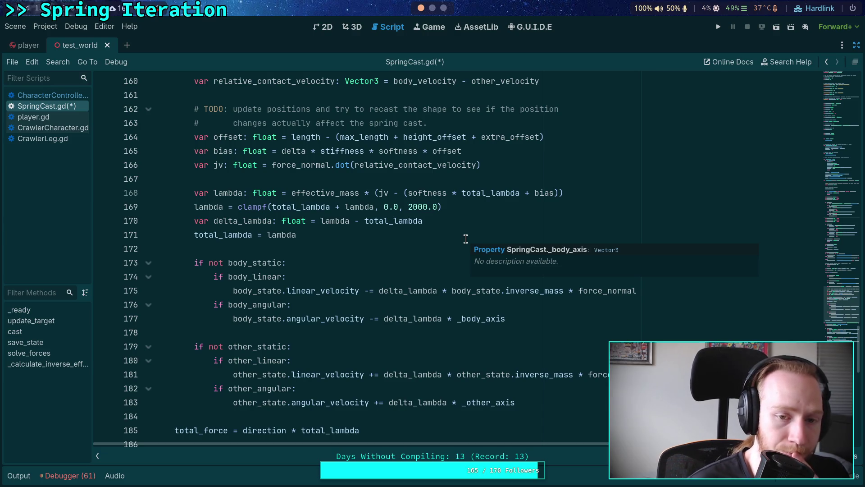
pyautogui.click(295, 170)
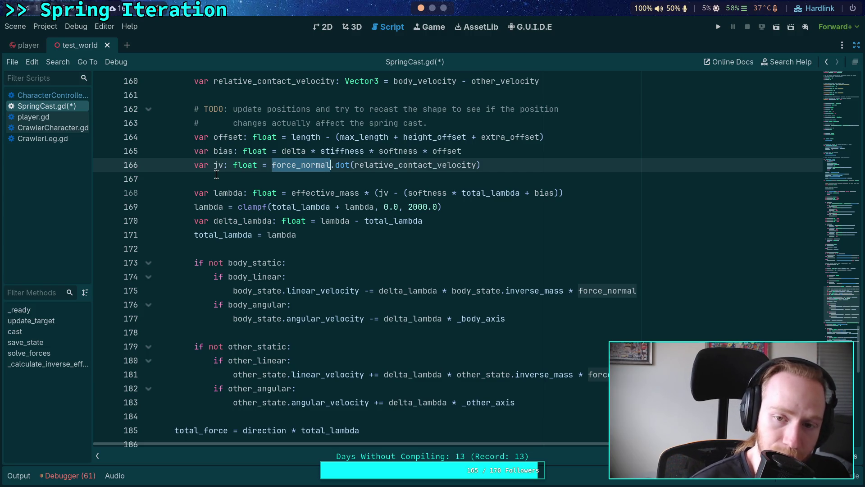
# Step: Compute jv from (-force_normal), save SpringCast.gd and run the project
pyautogui.scroll(6, 217, 174)
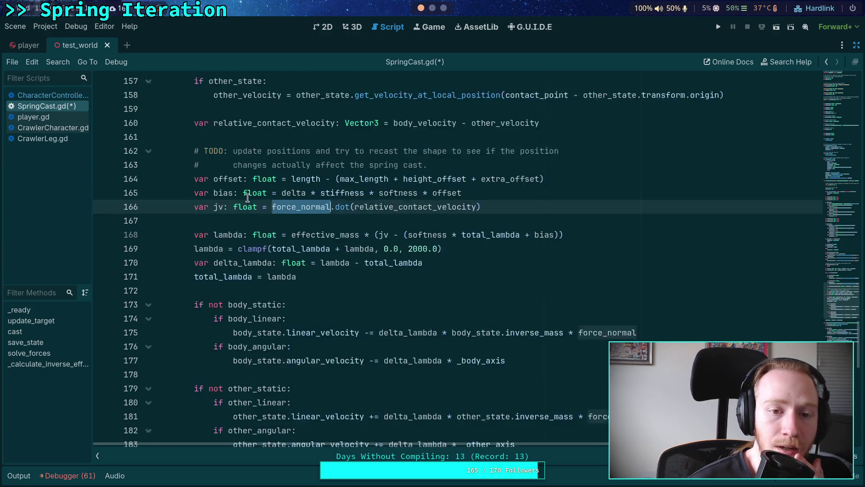
pyautogui.scroll(6, 237, 197)
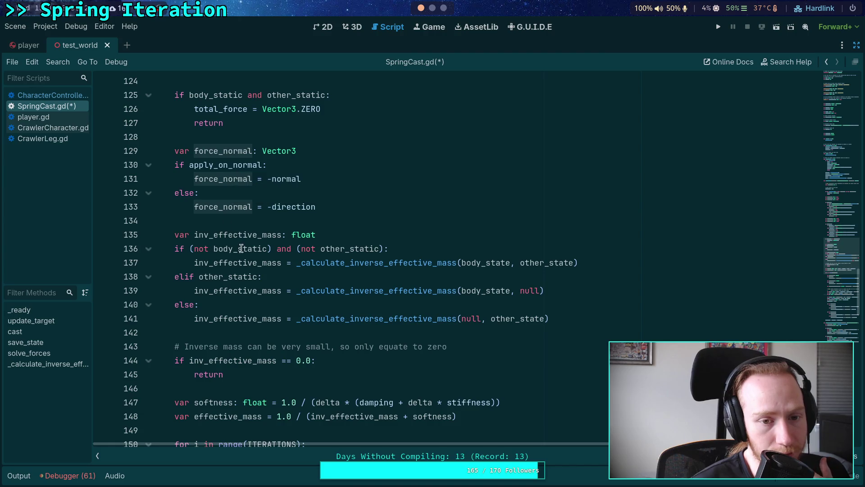
pyautogui.scroll(-9, 243, 249)
pyautogui.scroll(-4, 436, 329)
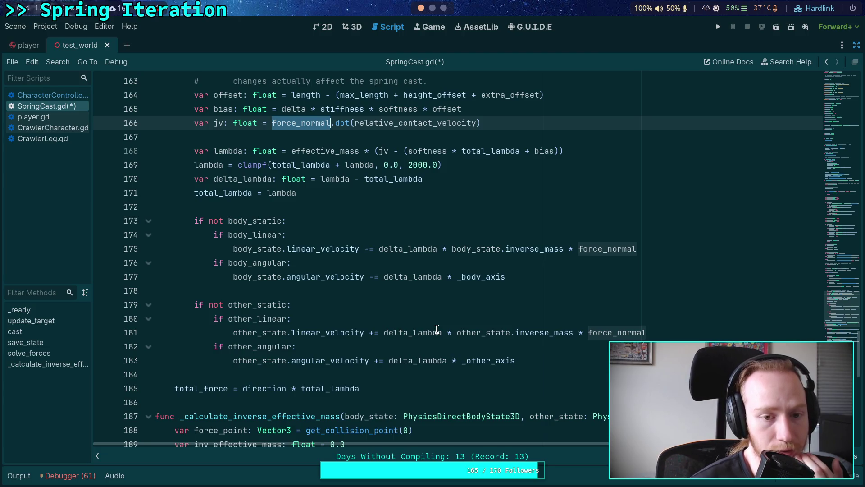
pyautogui.scroll(4, 436, 328)
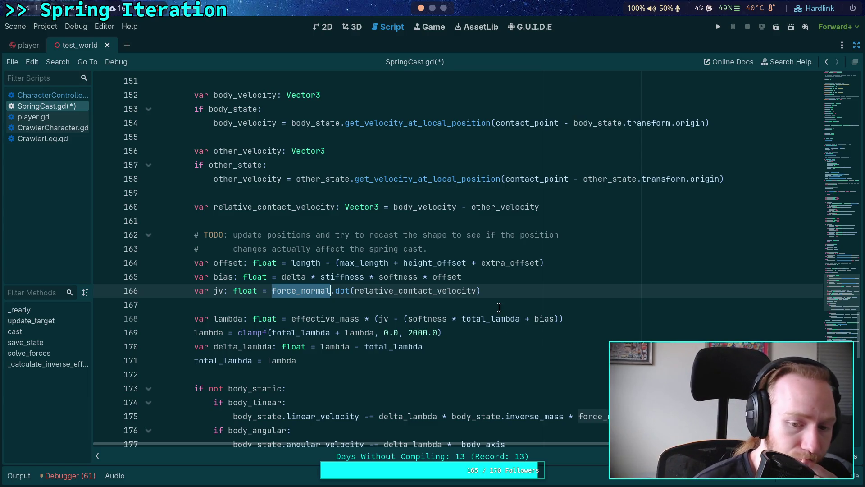
pyautogui.scroll(-1, 498, 305)
pyautogui.scroll(7, 450, 302)
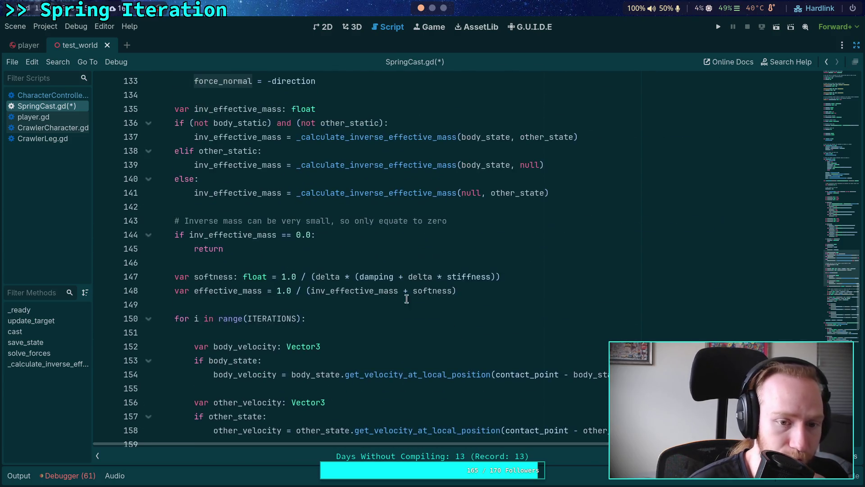
pyautogui.scroll(3, 389, 292)
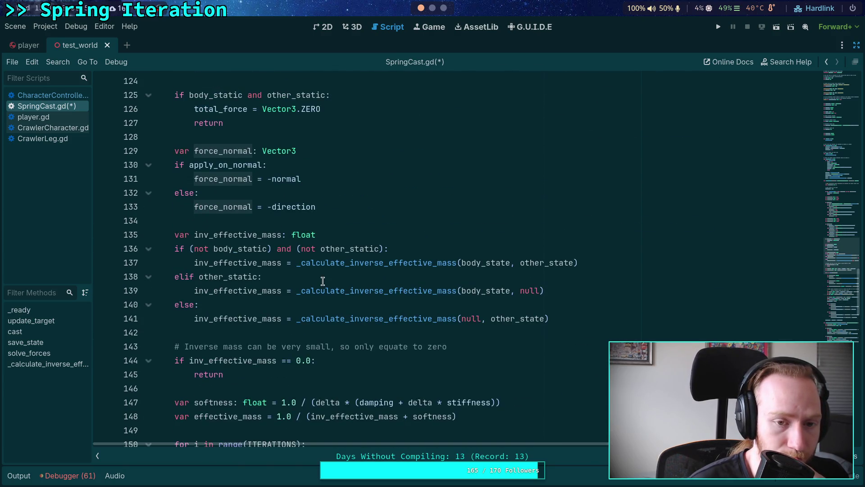
pyautogui.scroll(-8, 323, 281)
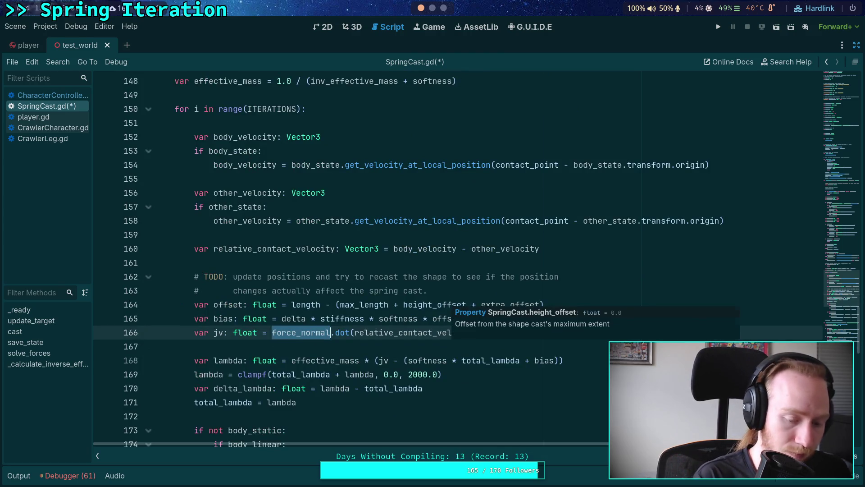
pyautogui.write('(-no')
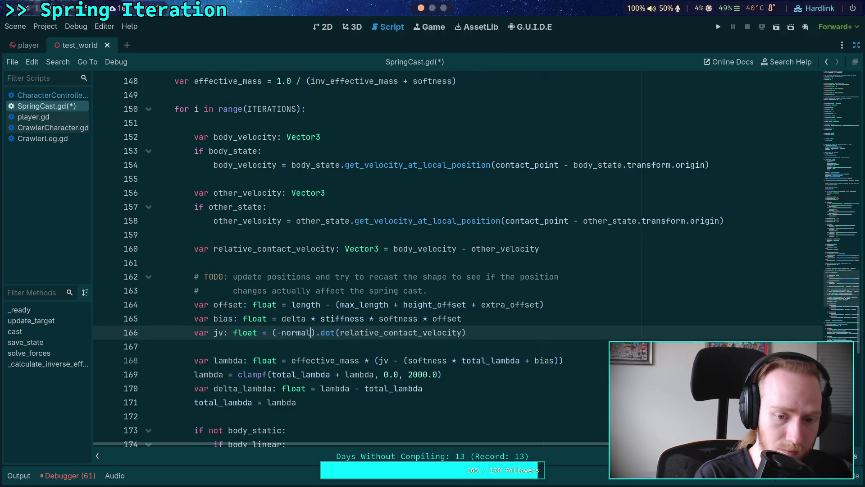
pyautogui.hotkey('ctrl', 's')
pyautogui.click(725, 26)
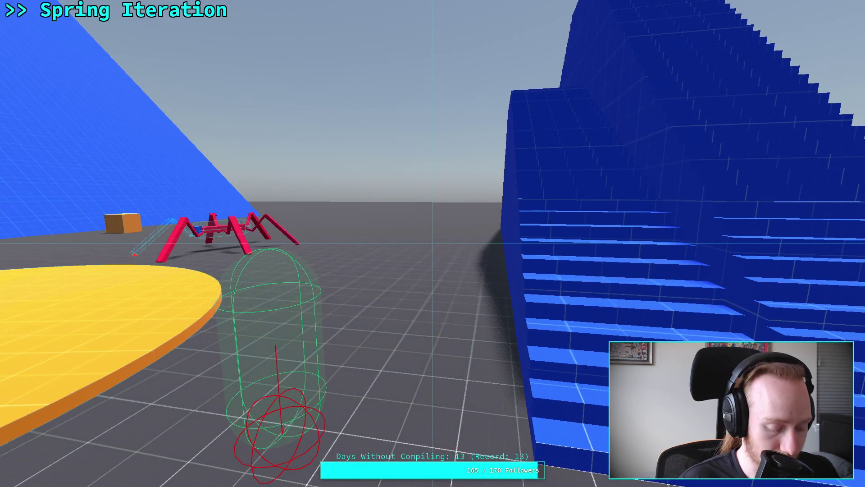
# Step: Stop the running game with F8 after watching the spring debug sphere turn red and green
pyautogui.press('F8')
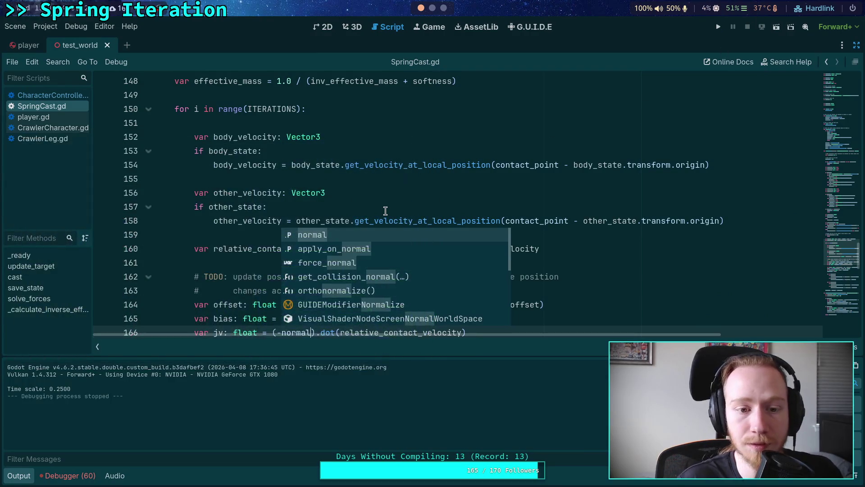
# Step: In CharacterController.gd, strip the 0.01/0.05 arguments from the spring sphere and line DebugDraw calls and save
pyautogui.click(50, 95)
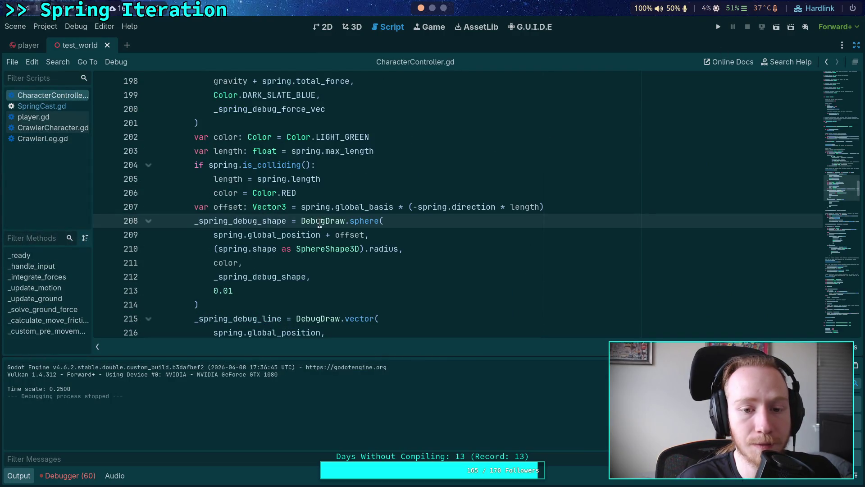
pyautogui.click(230, 288)
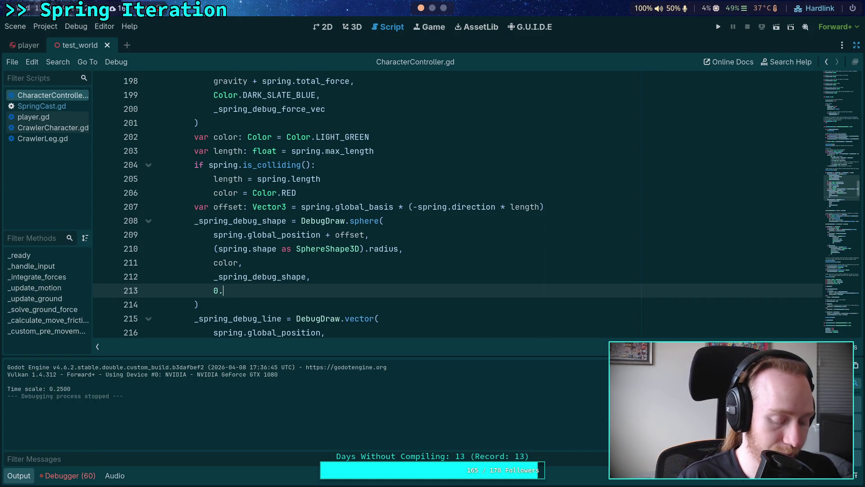
pyautogui.write('05')
pyautogui.scroll(-3, 232, 260)
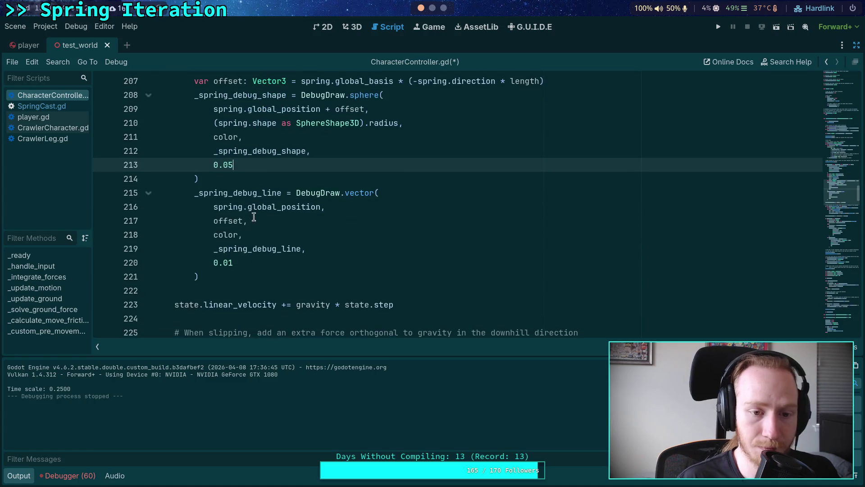
pyautogui.click(231, 261)
pyautogui.scroll(5, 235, 238)
pyautogui.scroll(-2, 270, 230)
pyautogui.scroll(1, 283, 225)
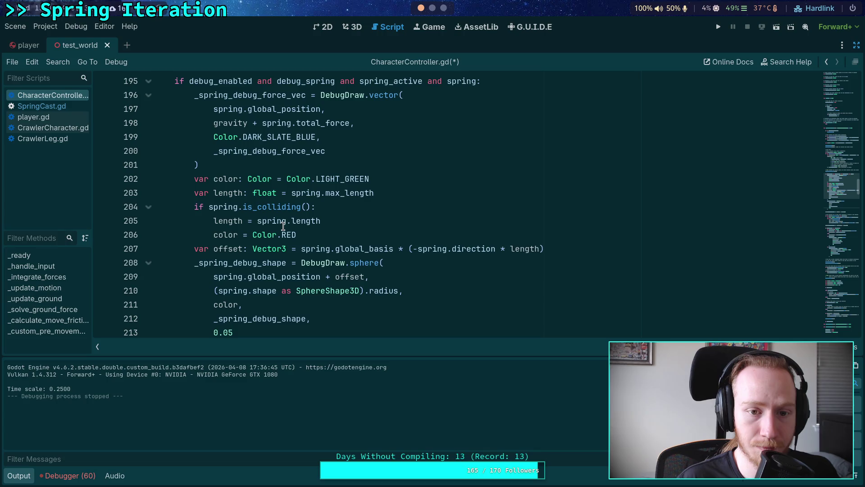
pyautogui.scroll(-3, 316, 194)
pyautogui.click(329, 206)
pyautogui.keyDown('shift'); pyautogui.click(332, 194); pyautogui.keyUp('shift')
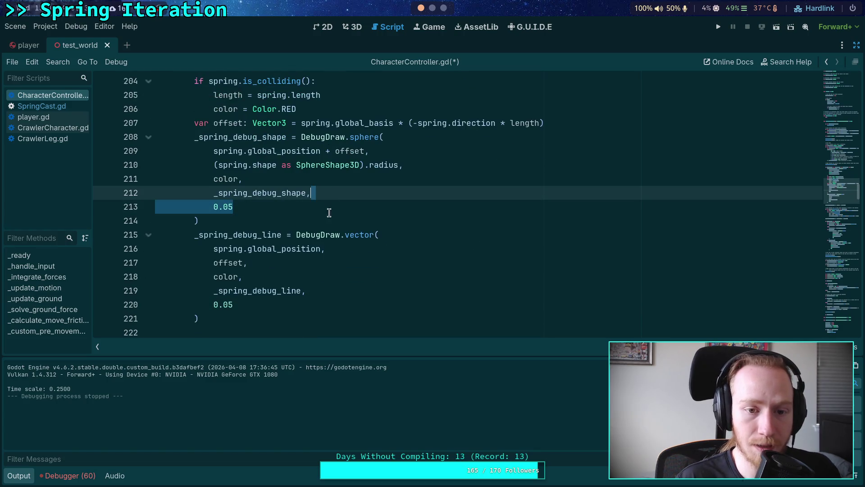
pyautogui.press('BackSpace')
pyautogui.press('BackSpace')
pyautogui.click(279, 293)
pyautogui.keyDown('shift'); pyautogui.click(315, 276); pyautogui.keyUp('shift')
pyautogui.press('BackSpace')
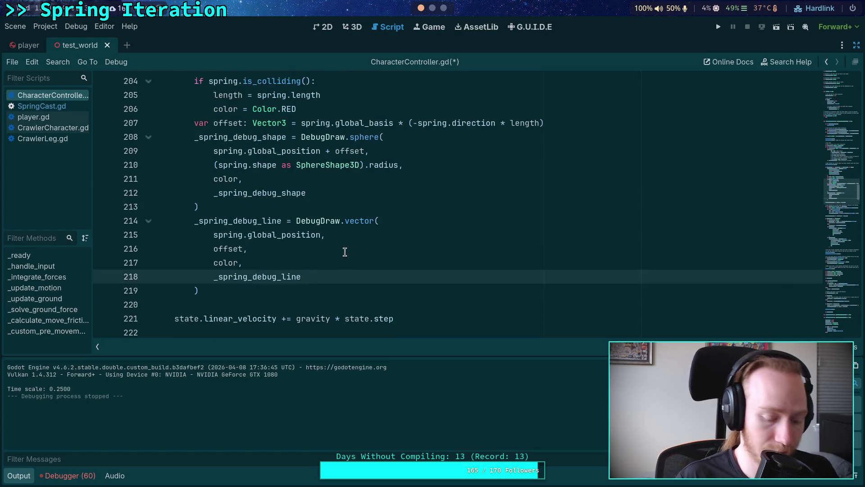
pyautogui.hotkey('ctrl', 's')
# Step: Add 0.1 as the final argument of the force-vector, sphere and line debug calls, then run the project
pyautogui.scroll(5, 338, 198)
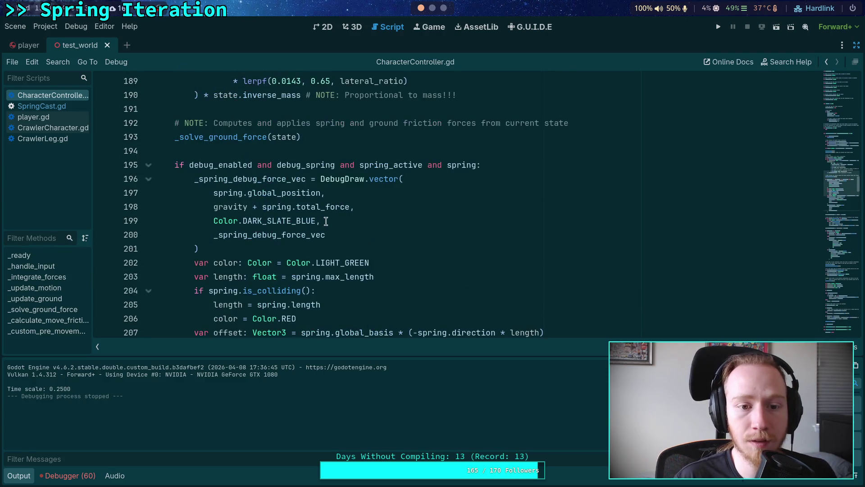
pyautogui.click(364, 234)
pyautogui.press('Return')
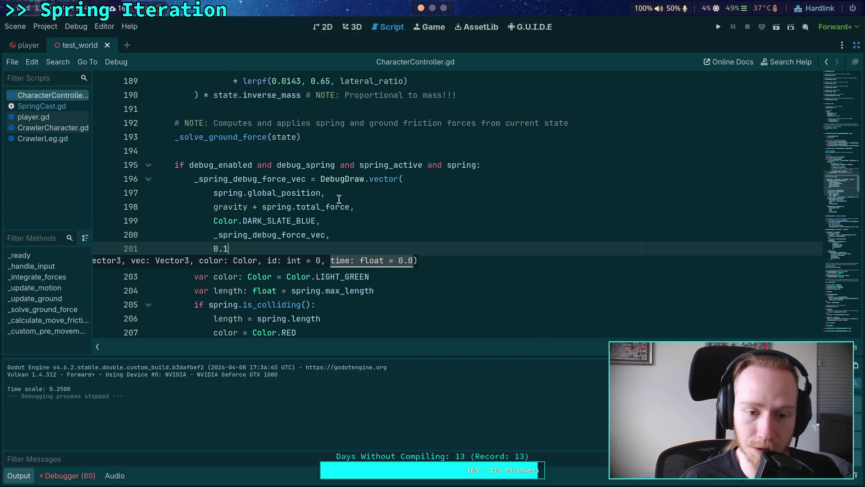
pyautogui.scroll(-4, 339, 203)
pyautogui.click(322, 248)
pyautogui.write(',')
pyautogui.press('Return')
pyautogui.write('.1')
pyautogui.scroll(-3, 338, 203)
pyautogui.click(302, 221)
pyautogui.write(',')
pyautogui.press('Return')
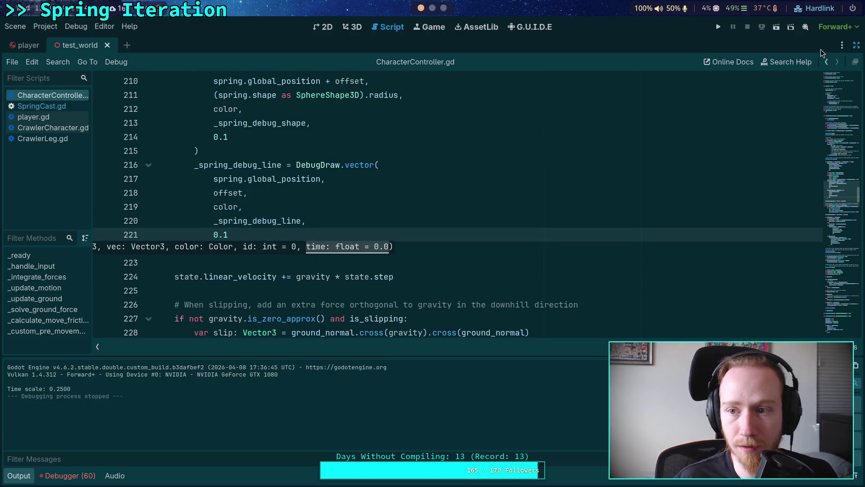
pyautogui.click(717, 28)
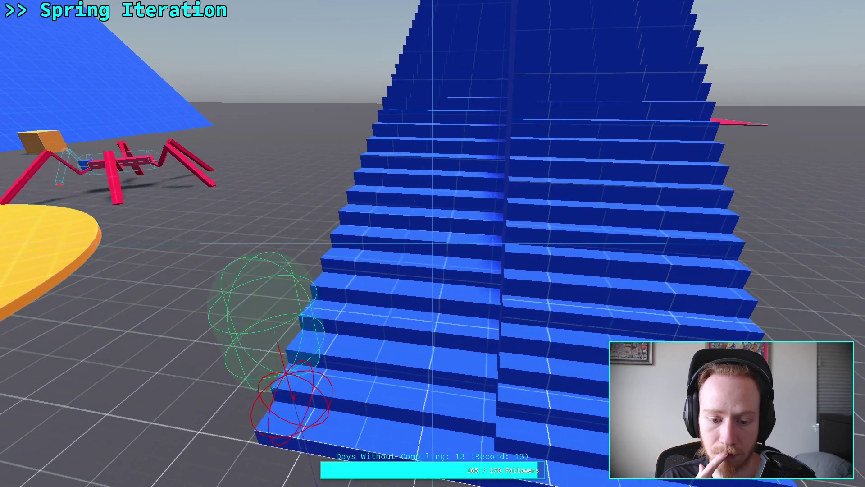
# Step: Walk the character forward with W toward the blue stairs to watch the spring debug shapes
pyautogui.press('w')
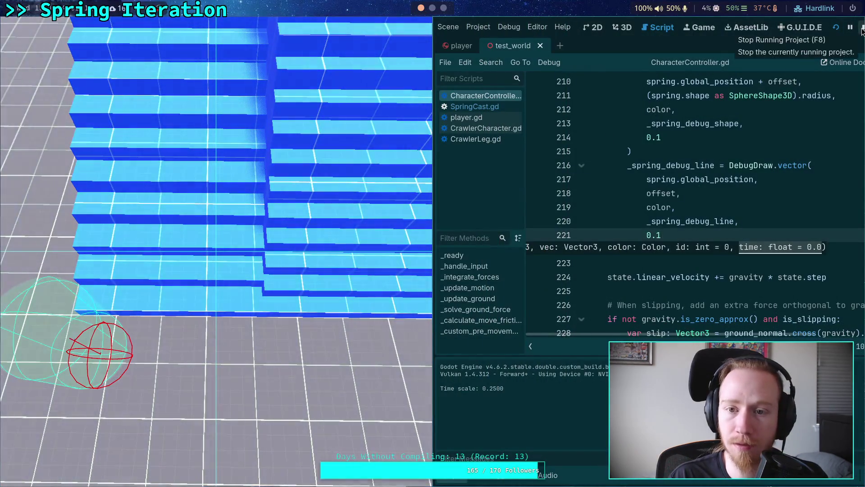
# Step: Stop the game, tick debug_friction on the player in the Inspector, and return to test_world
pyautogui.click(757, 26)
pyautogui.click(30, 47)
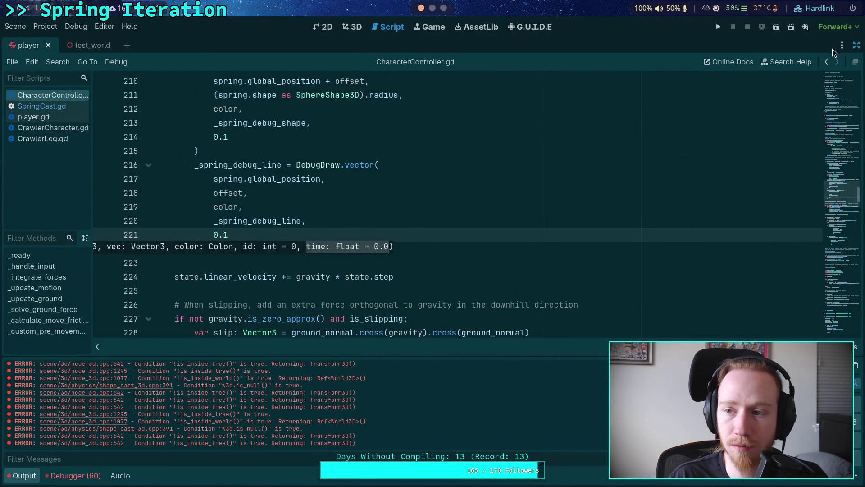
pyautogui.click(855, 46)
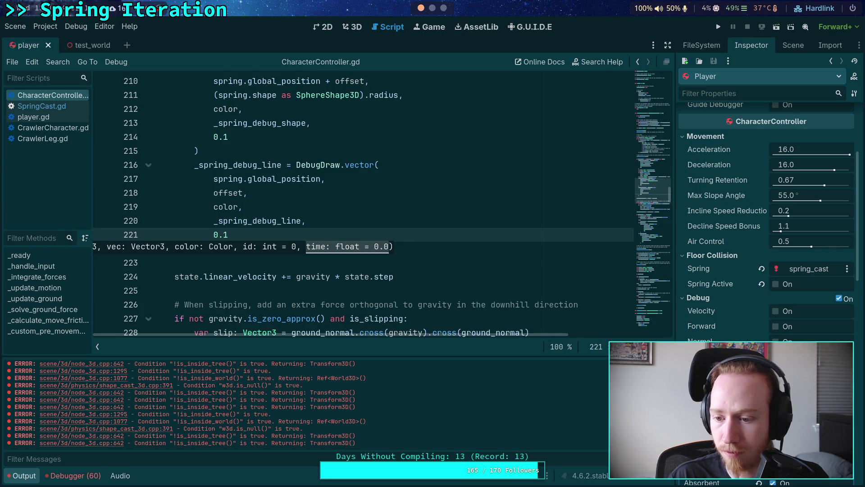
pyautogui.click(776, 357)
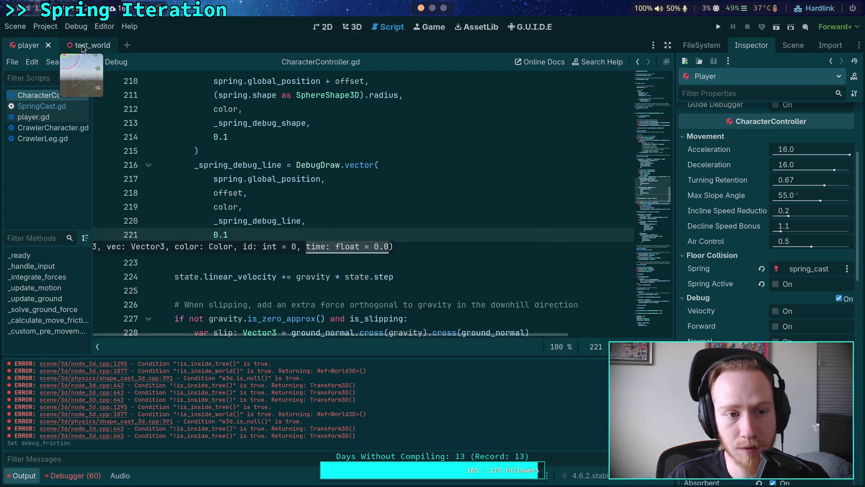
pyautogui.click(86, 45)
pyautogui.scroll(-3, 766, 225)
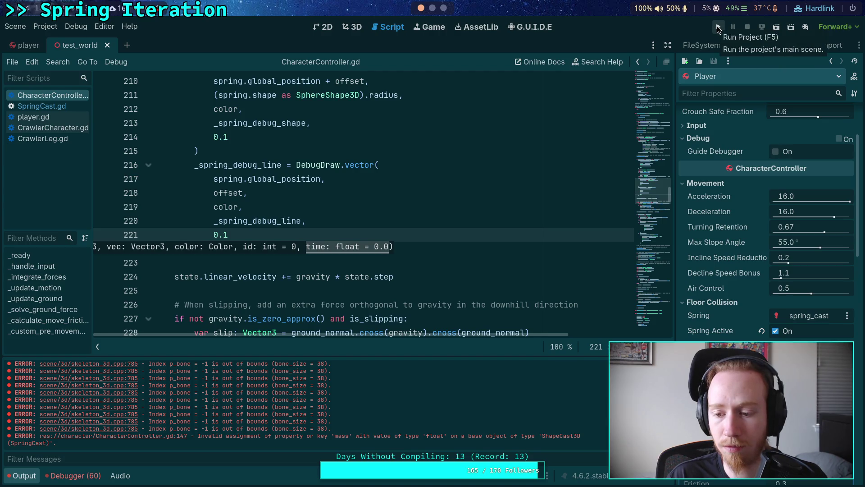
pyautogui.click(718, 28)
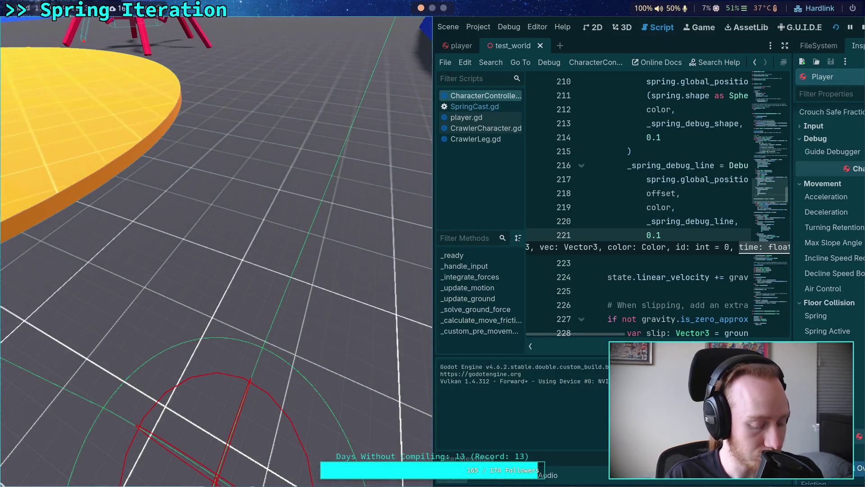
pyautogui.press('F11')
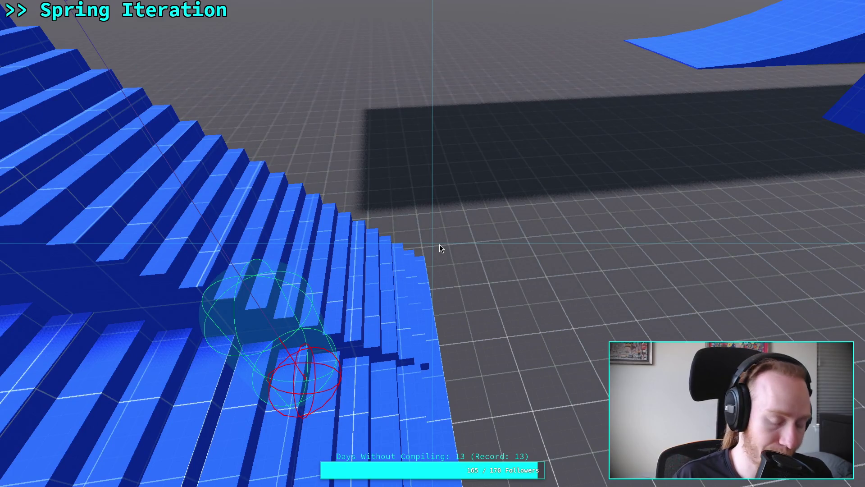
pyautogui.press('super+f')
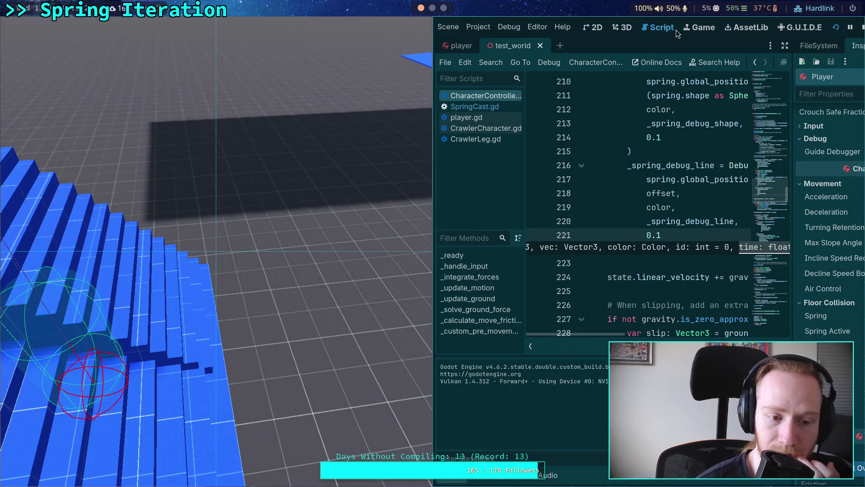
pyautogui.click(861, 27)
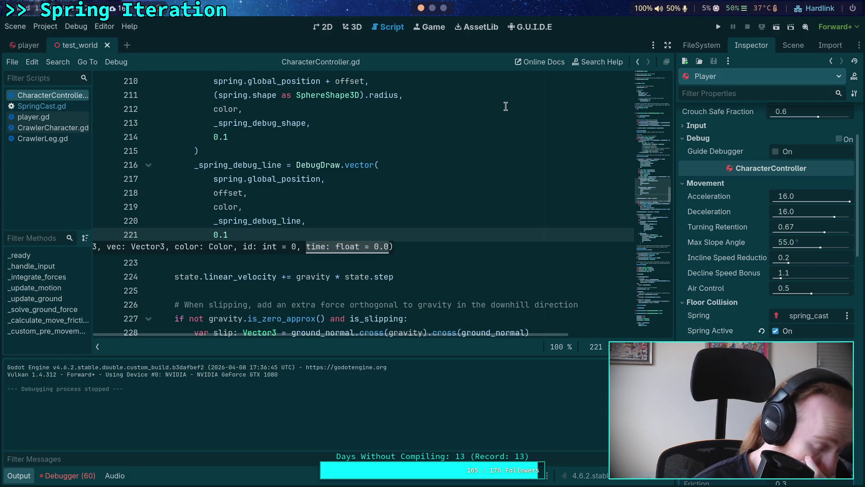
pyautogui.scroll(-2, 429, 153)
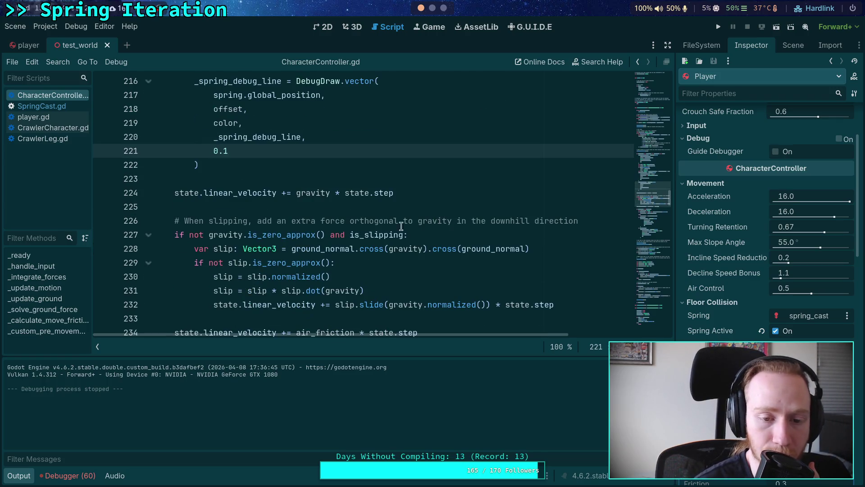
pyautogui.click(304, 204)
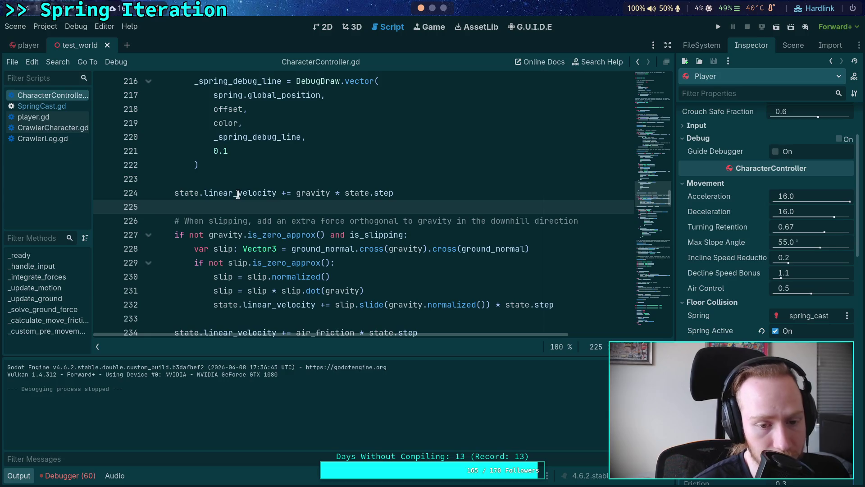
pyautogui.moveTo(238, 194)
pyautogui.scroll(-1, 241, 216)
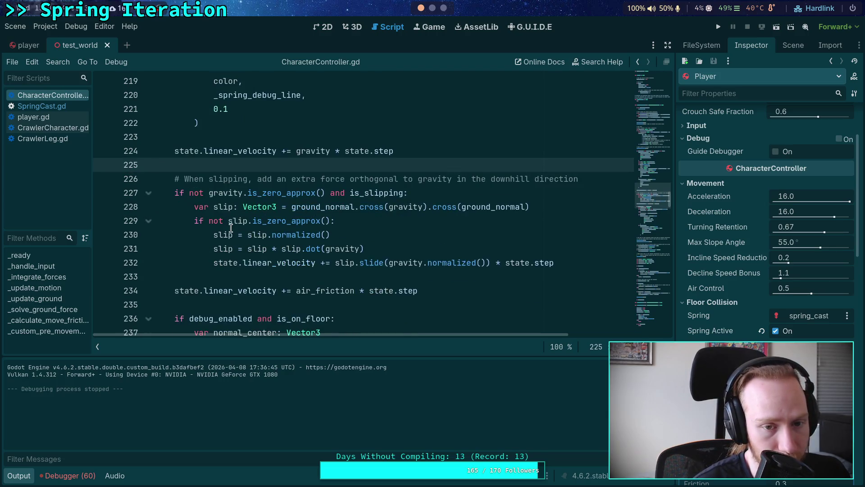
pyautogui.scroll(-3, 232, 225)
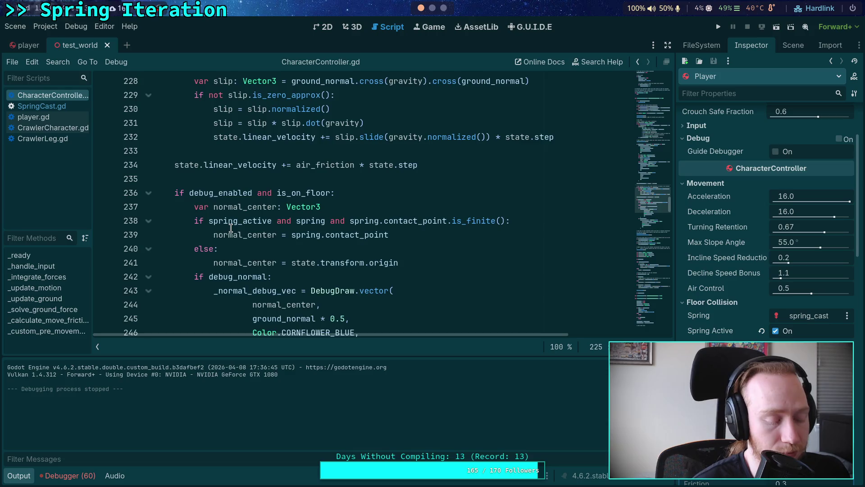
pyautogui.scroll(13, 231, 228)
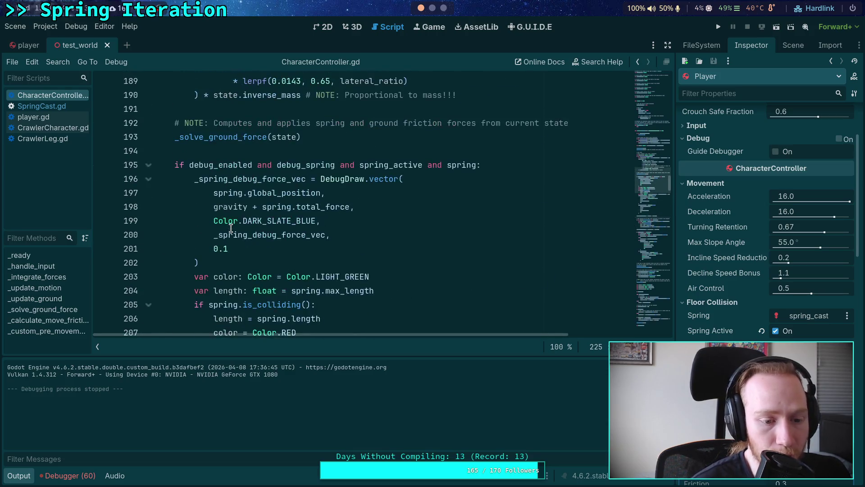
pyautogui.click(15, 475)
pyautogui.scroll(9, 212, 326)
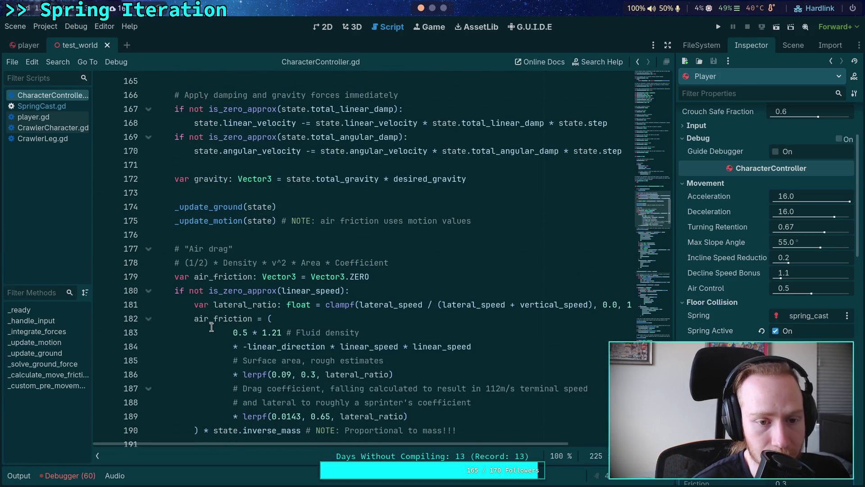
pyautogui.scroll(4, 212, 327)
pyautogui.scroll(-5, 212, 327)
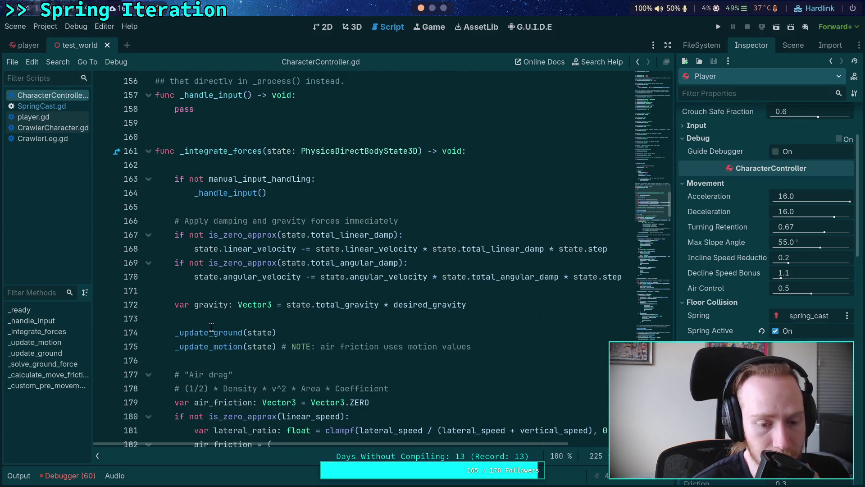
pyautogui.scroll(-2, 211, 327)
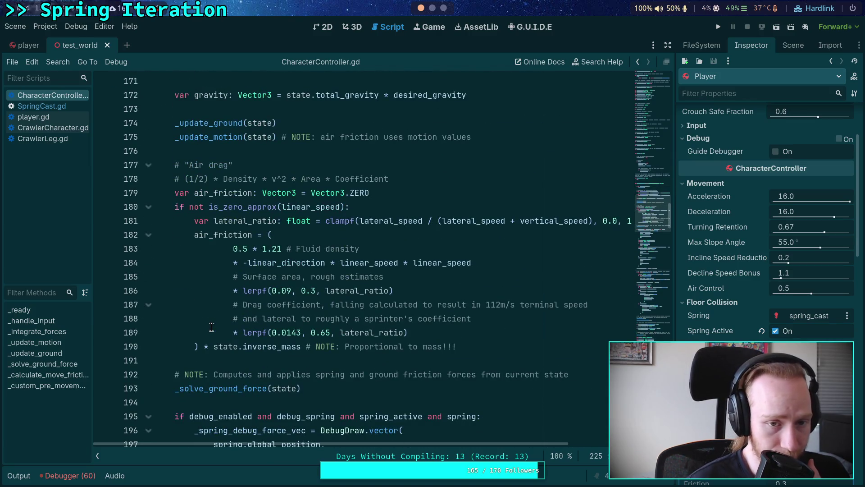
pyautogui.scroll(-4, 212, 327)
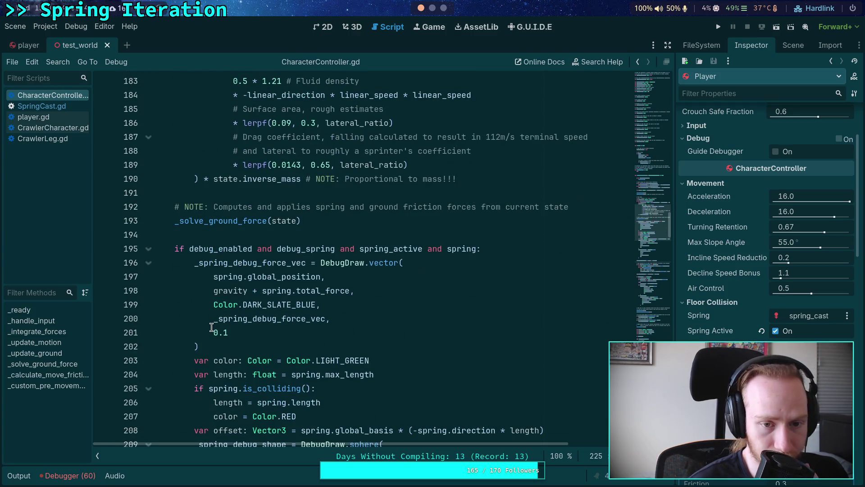
pyautogui.scroll(3, 212, 326)
pyautogui.scroll(2, 212, 327)
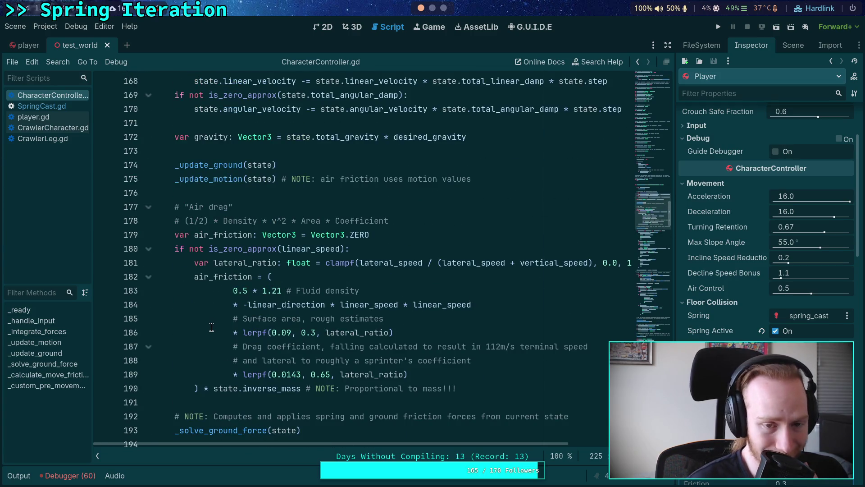
pyautogui.scroll(-2, 212, 326)
pyautogui.scroll(-3, 212, 327)
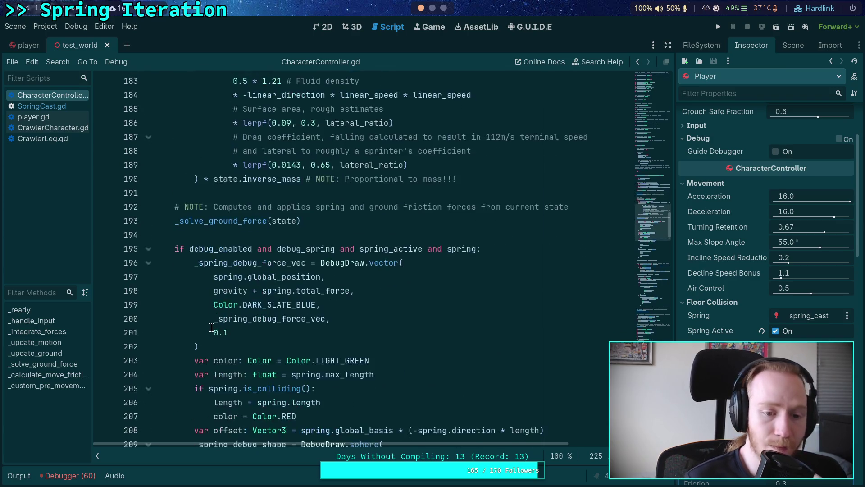
pyautogui.scroll(2, 211, 327)
pyautogui.scroll(1, 211, 326)
pyautogui.scroll(4, 212, 327)
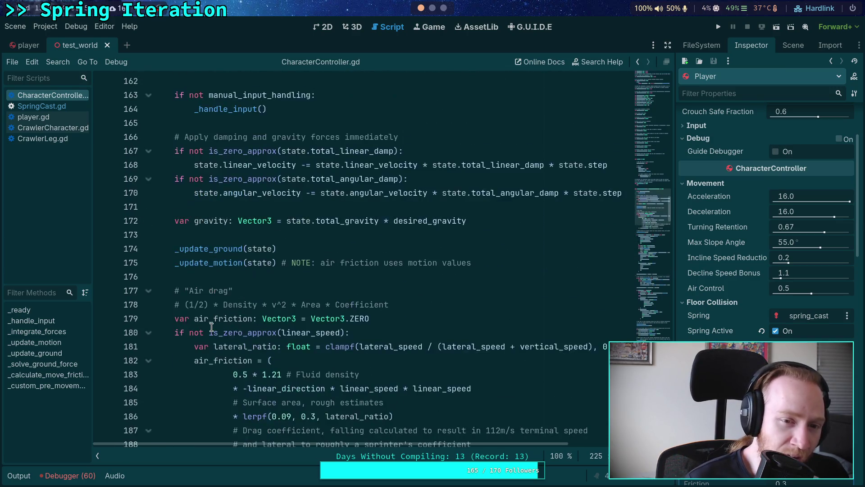
pyautogui.scroll(-11, 211, 326)
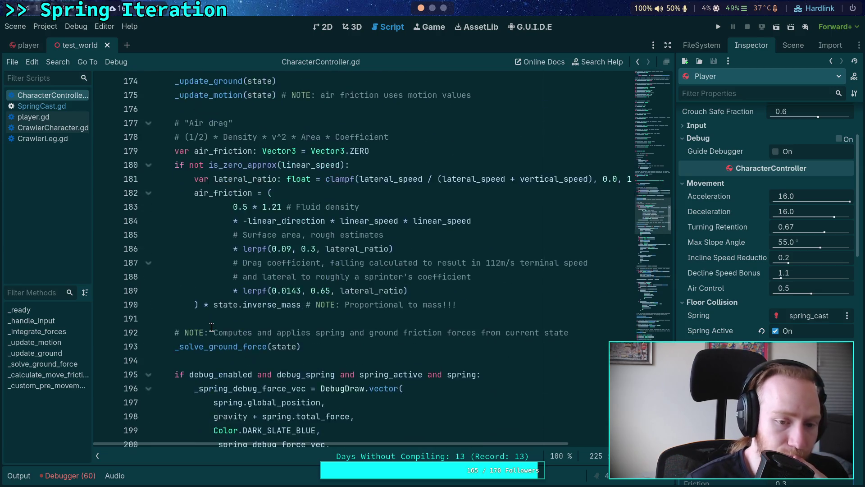
pyautogui.scroll(-5, 212, 327)
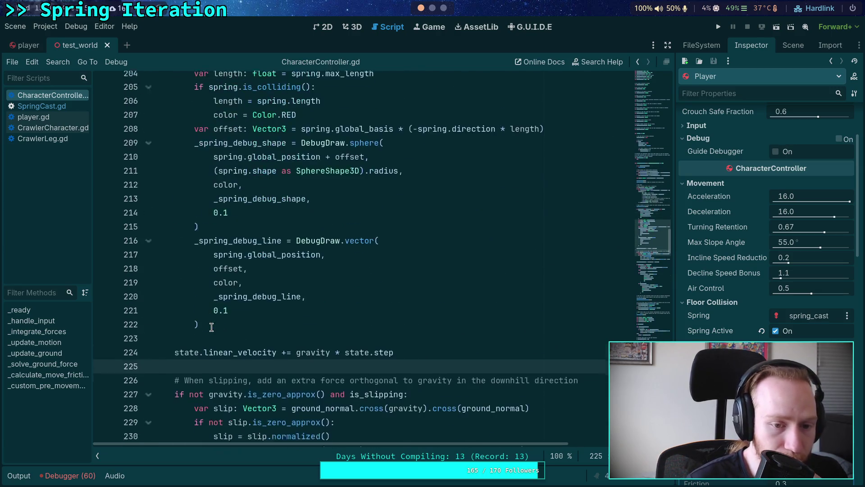
pyautogui.scroll(7, 145, 164)
pyautogui.click(148, 165)
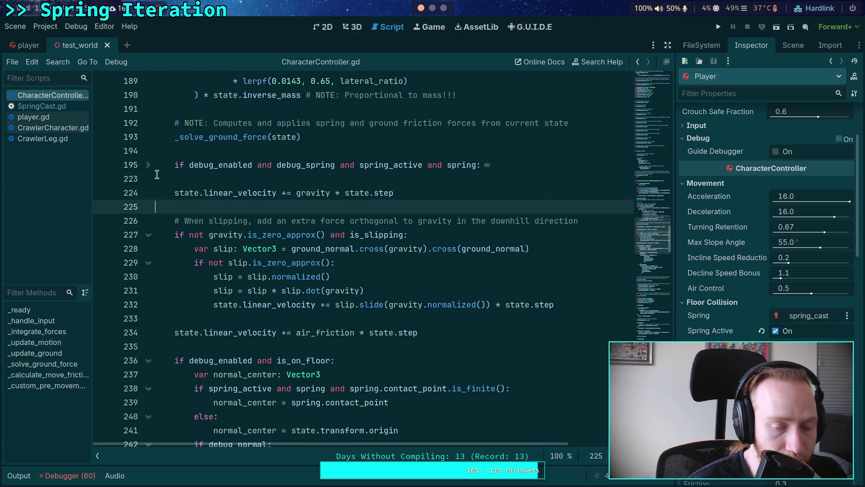
pyautogui.click(147, 165)
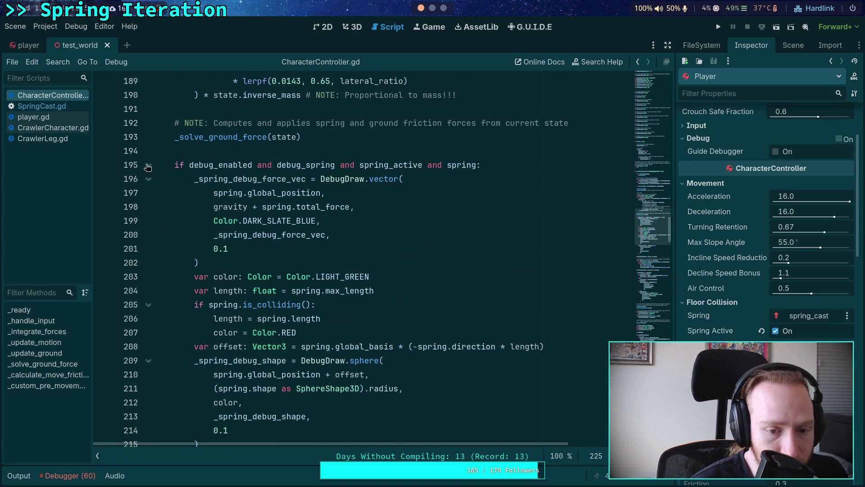
pyautogui.scroll(-1, 285, 245)
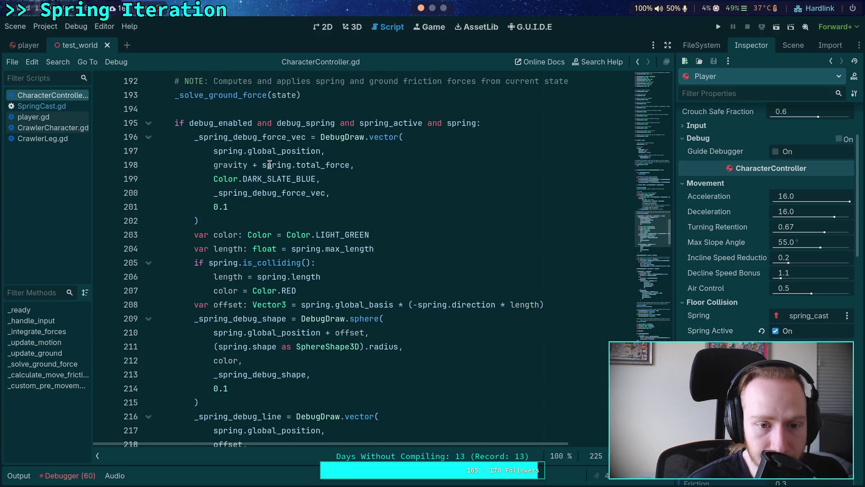
# Step: Change line 198's debug vector from gravity plus spring force to 2.0 * spring.total_force / mass, and save
pyautogui.moveTo(213, 165); pyautogui.dragTo(258, 165)
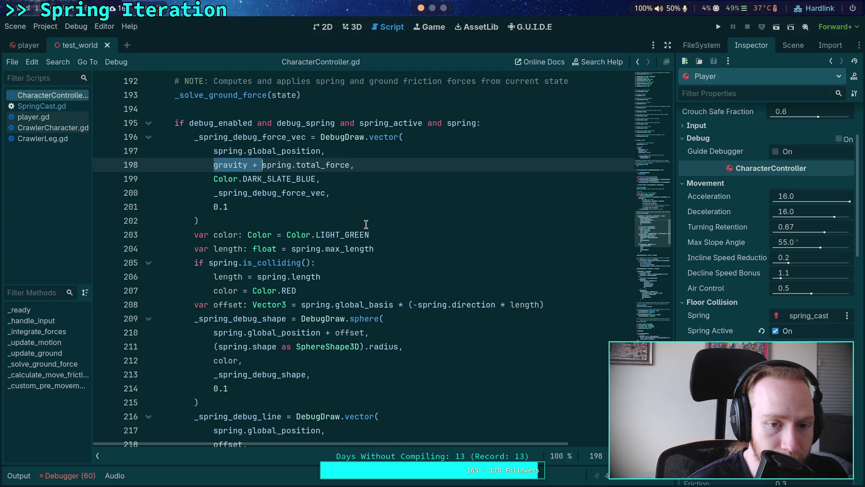
pyautogui.press('BackSpace')
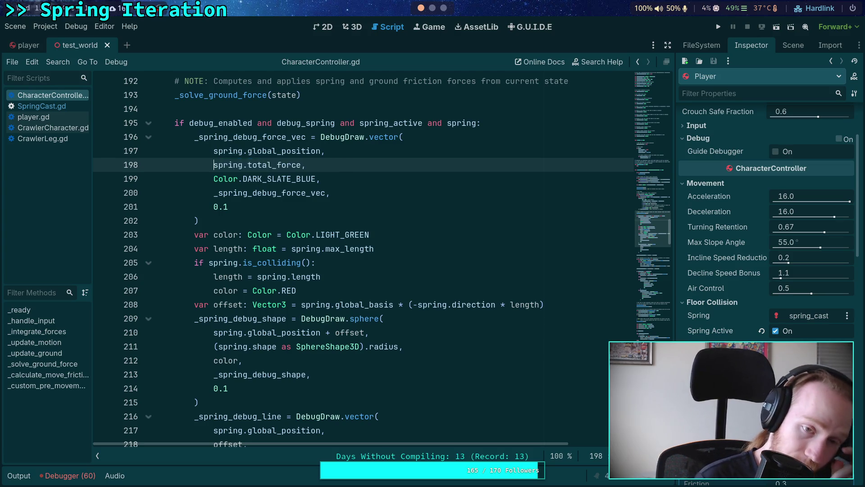
pyautogui.click(303, 164)
pyautogui.write('/ ma')
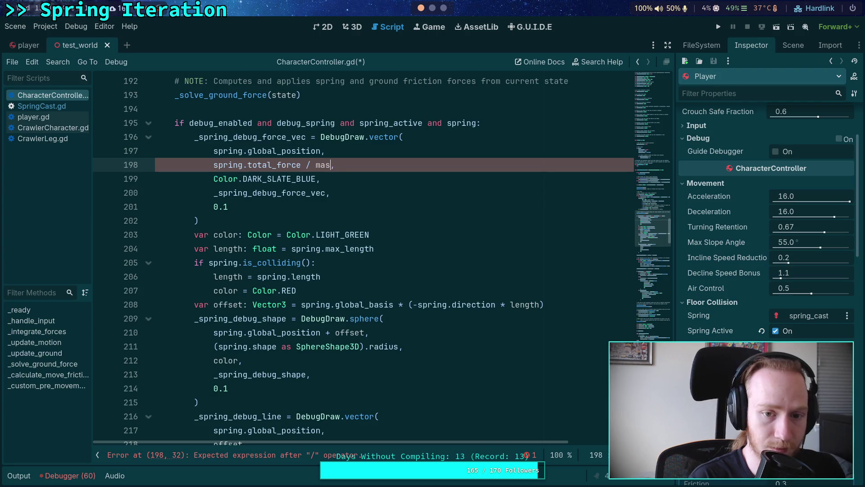
pyautogui.write('s')
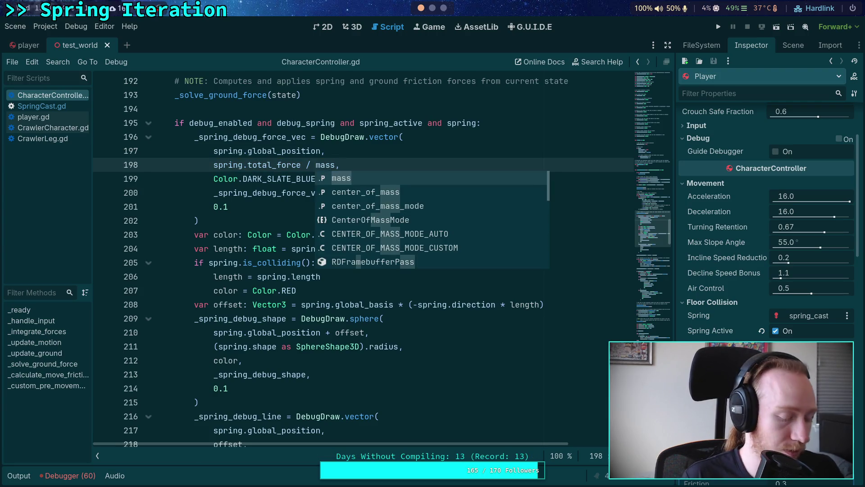
pyautogui.click(454, 149)
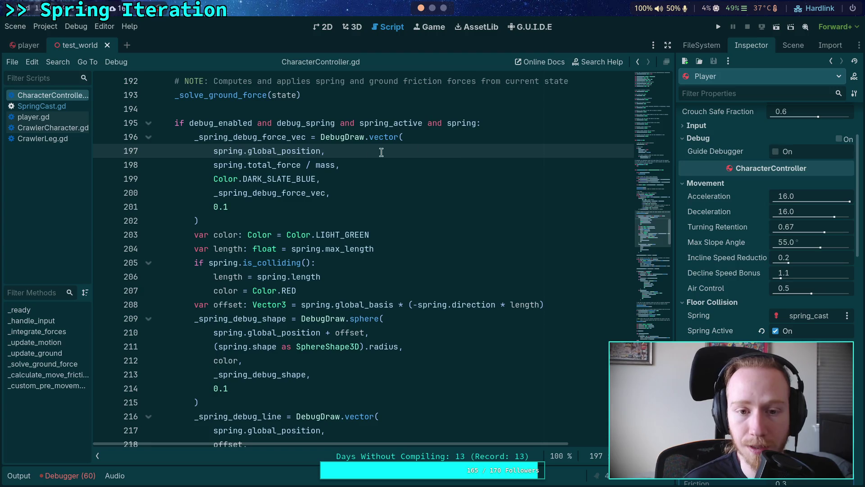
pyautogui.click(317, 166)
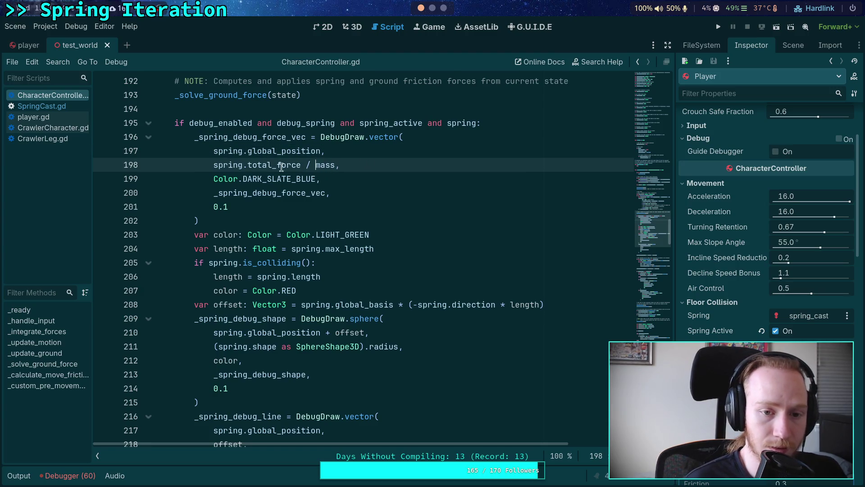
pyautogui.write('2.0 *')
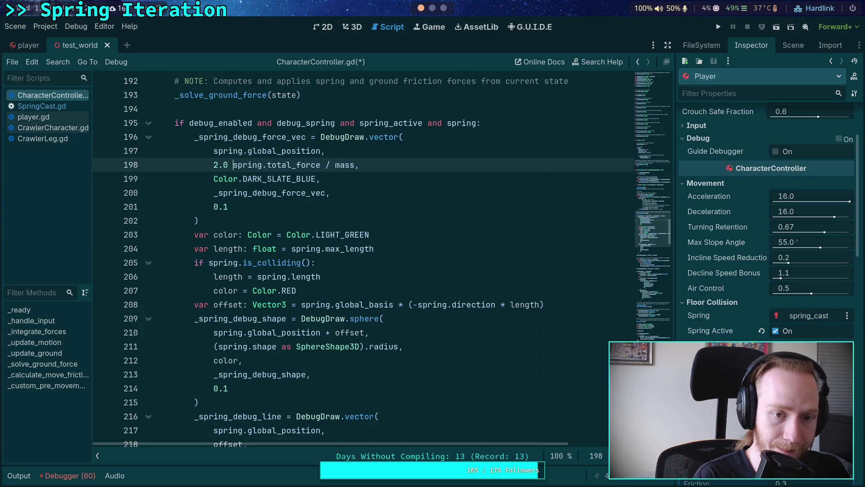
pyautogui.hotkey('ctrl', 's')
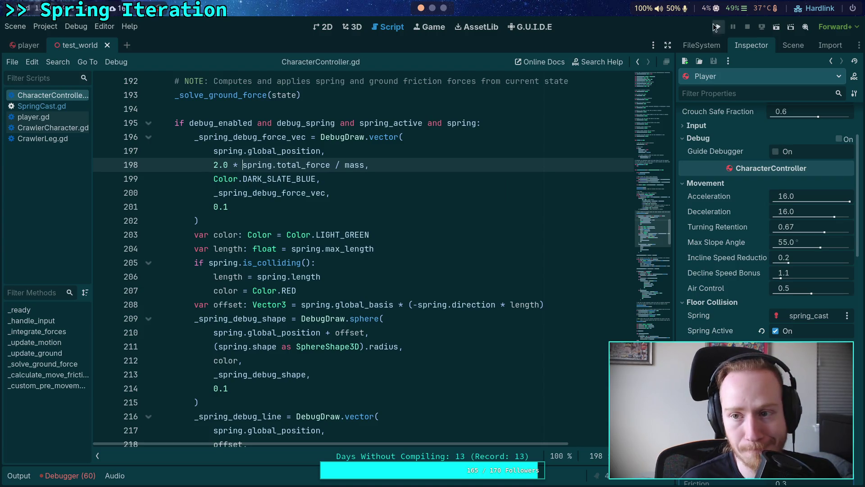
# Step: Test-run the project fullscreen to check the doubled spring force vector, then stop it and hide Output
pyautogui.click(717, 27)
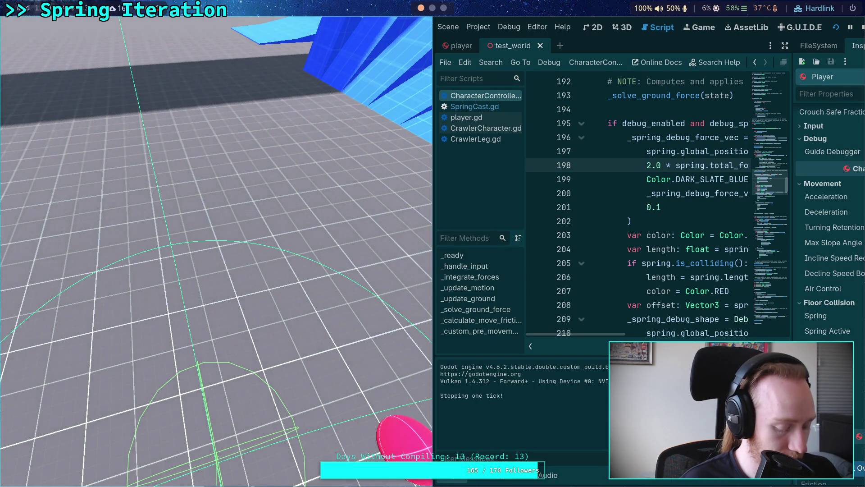
pyautogui.press('F11')
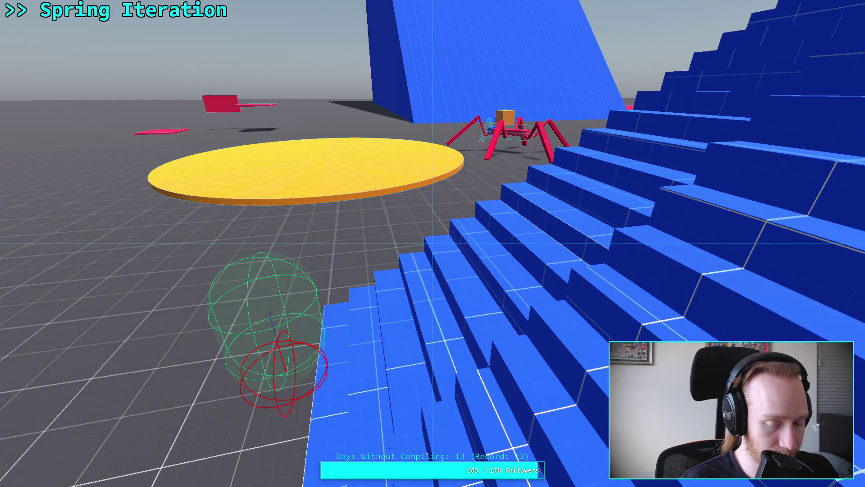
pyautogui.press('F8')
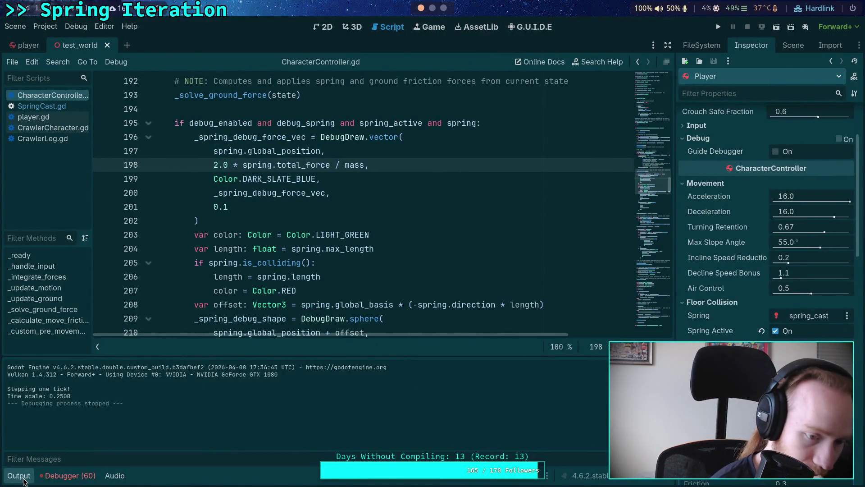
pyautogui.click(18, 476)
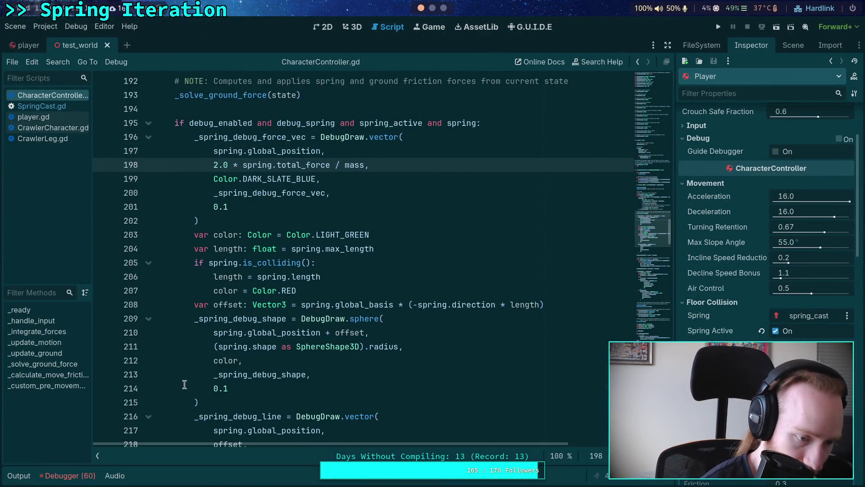
# Step: Fold away the spring debug drawing block at line 195 in _integrate_forces
pyautogui.scroll(1, 172, 157)
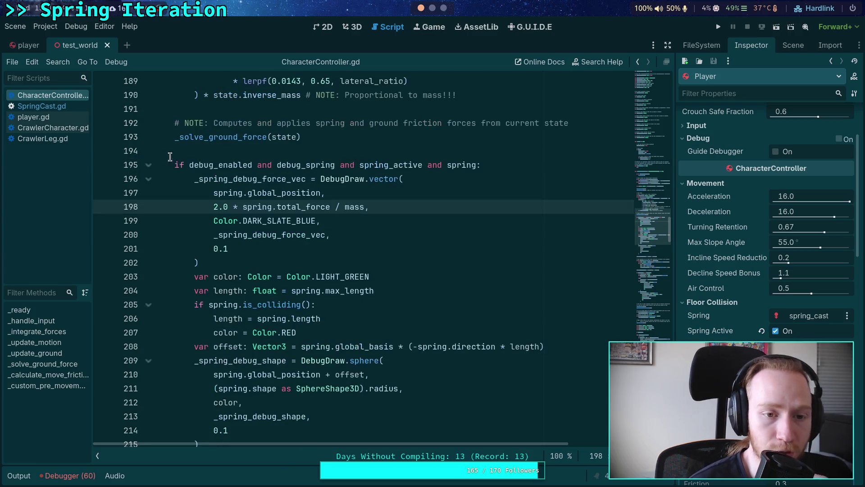
pyautogui.click(148, 166)
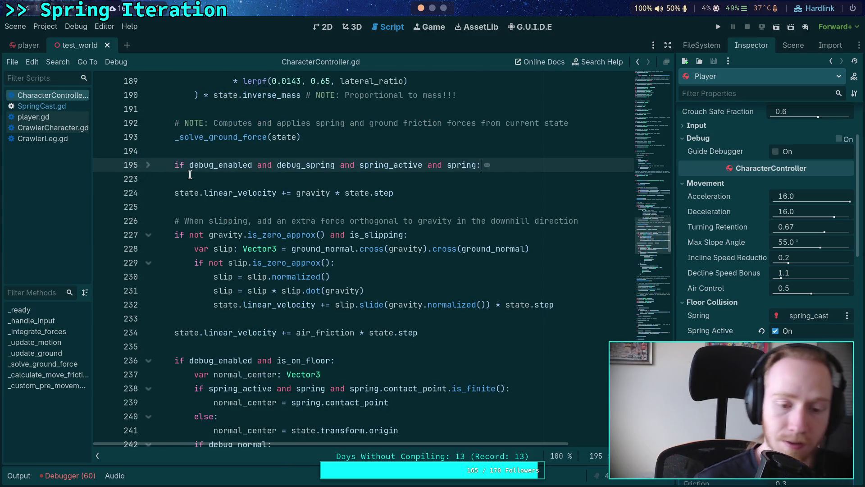
pyautogui.scroll(1, 212, 187)
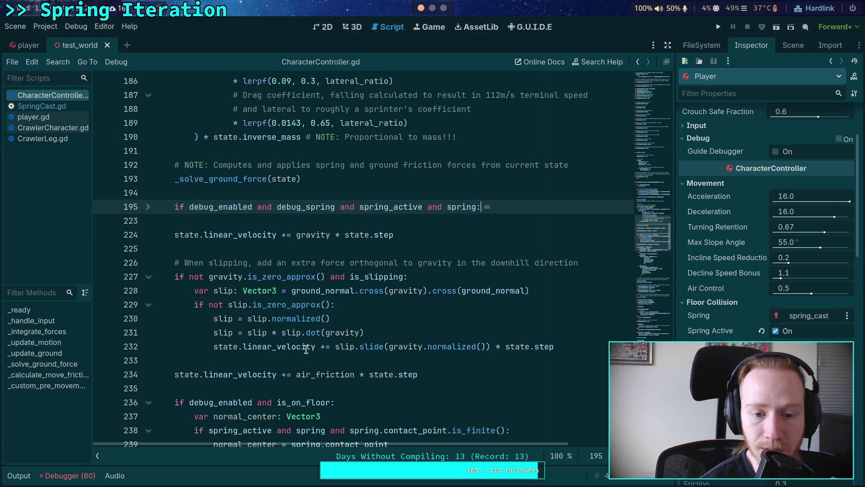
# Step: Select is_slipping on line 227, jump to the gravity definition, and read the code below it
pyautogui.doubleClick(383, 277)
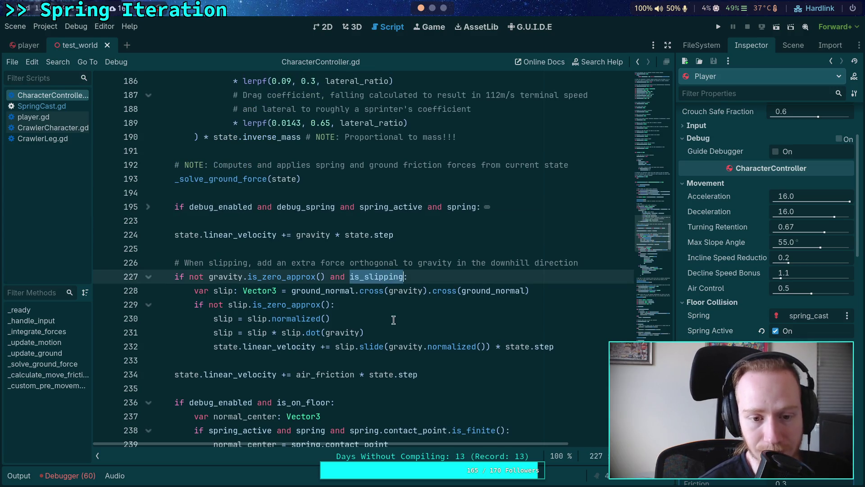
pyautogui.keyDown('ctrl'); pyautogui.click(392, 346); pyautogui.keyUp('ctrl')
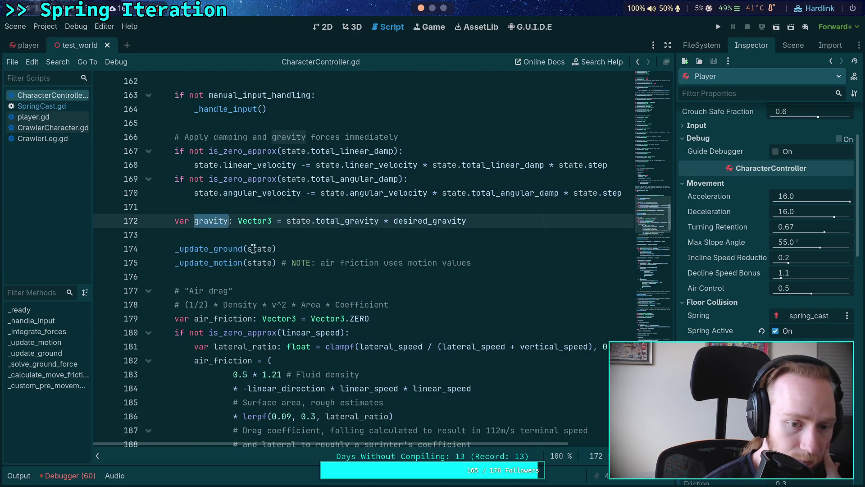
pyautogui.scroll(-5, 348, 283)
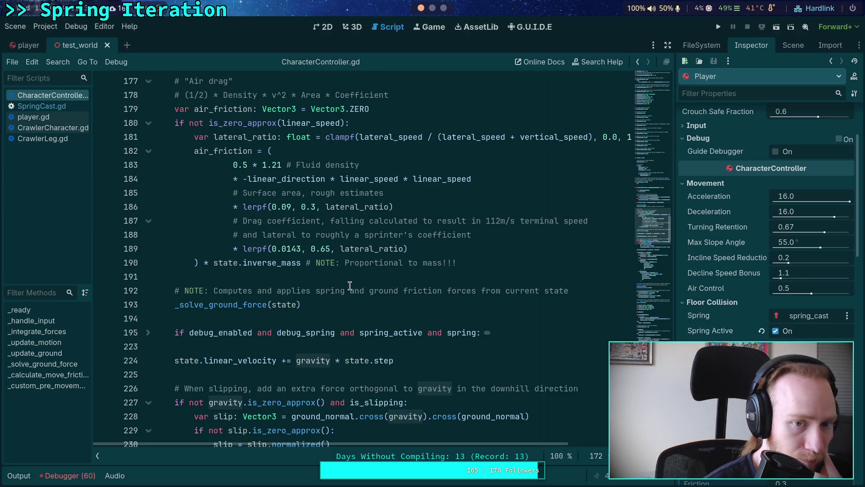
pyautogui.scroll(-7, 349, 285)
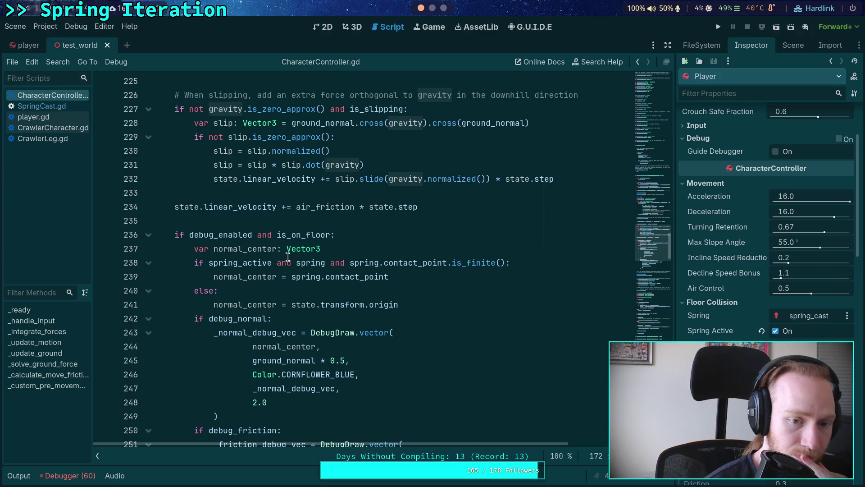
pyautogui.scroll(-2, 287, 256)
pyautogui.scroll(-4, 287, 257)
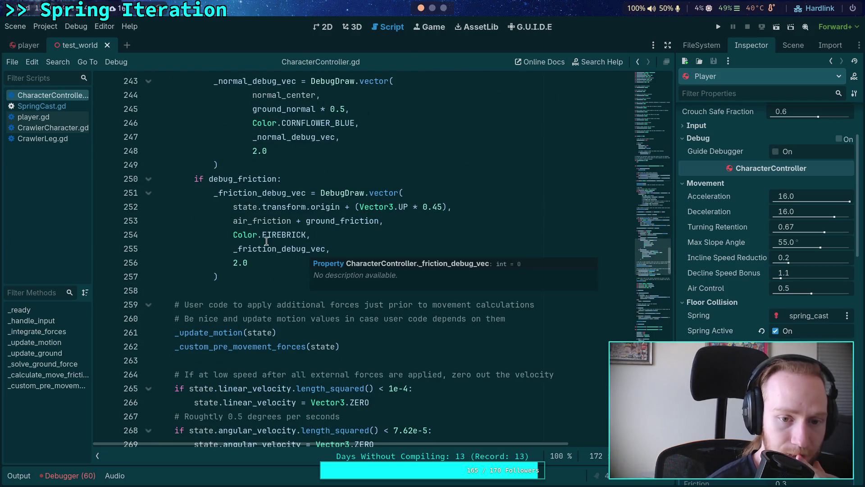
pyautogui.scroll(2, 246, 246)
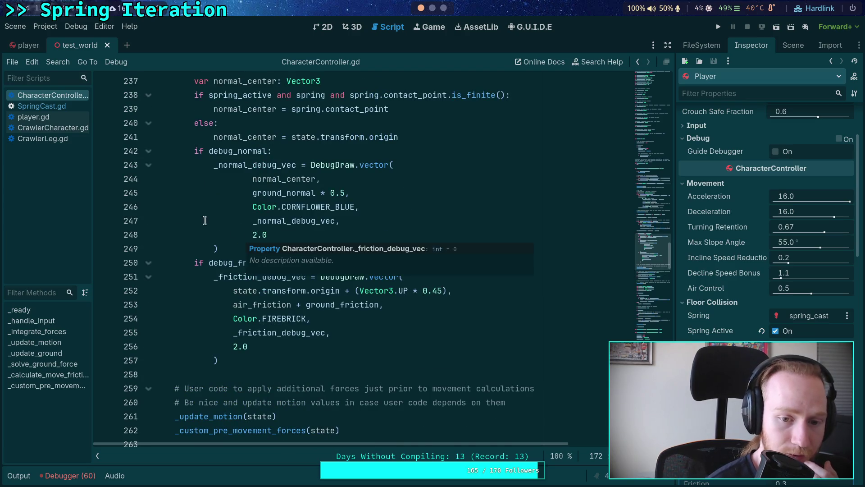
# Step: Select ground_friction on line 253 and the _solve_ground_force call to trace where it is used
pyautogui.doubleClick(340, 305)
pyautogui.scroll(15, 245, 233)
pyautogui.scroll(5, 246, 233)
pyautogui.scroll(6, 245, 233)
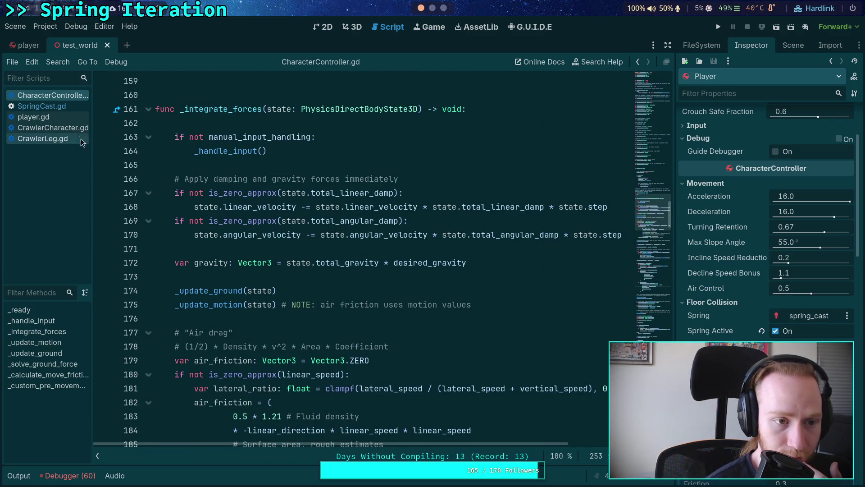
pyautogui.scroll(-4, 226, 306)
pyautogui.scroll(-4, 226, 306)
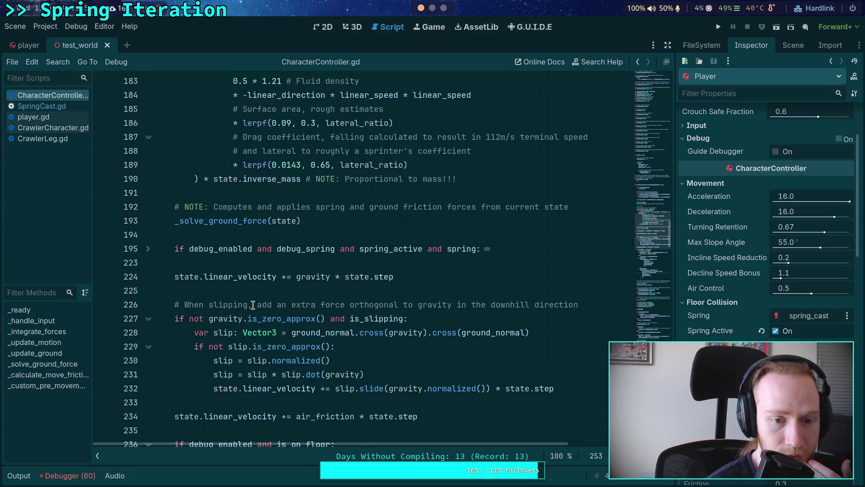
pyautogui.doubleClick(239, 219)
# Step: Search for _solve_ground_force and jump to its definition at line 497
pyautogui.hotkey('ctrl', 'f')
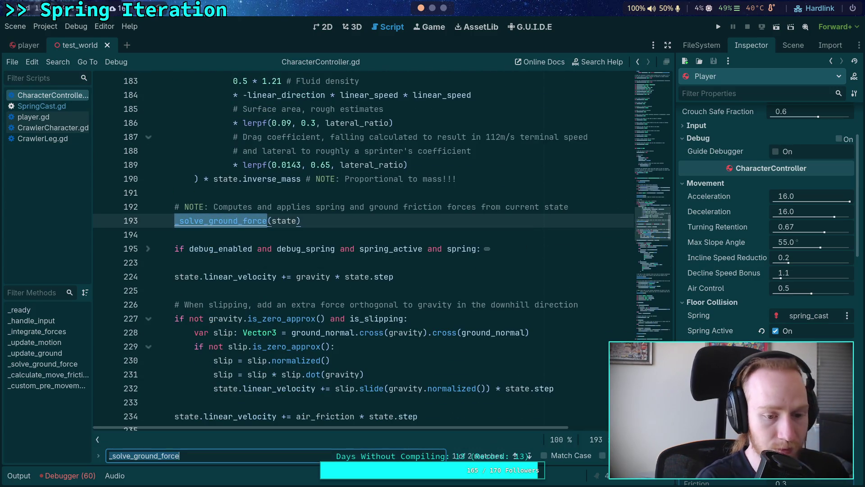
pyautogui.press('Return')
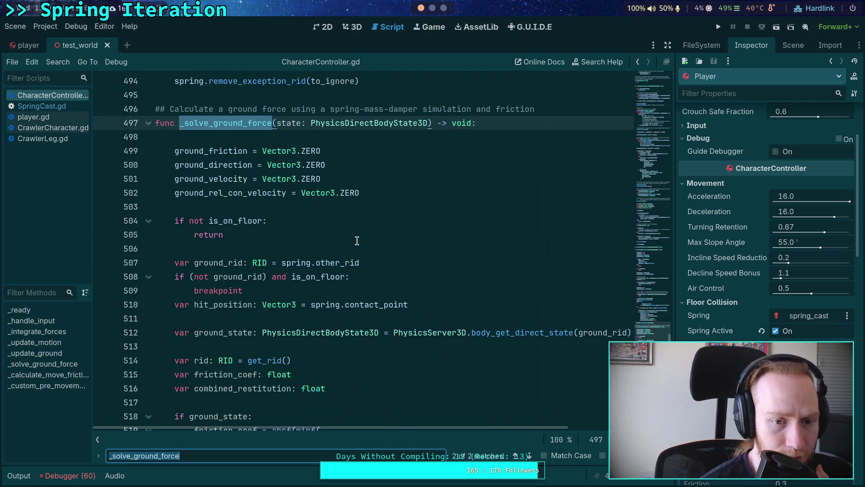
pyautogui.press('Escape')
pyautogui.click(219, 150)
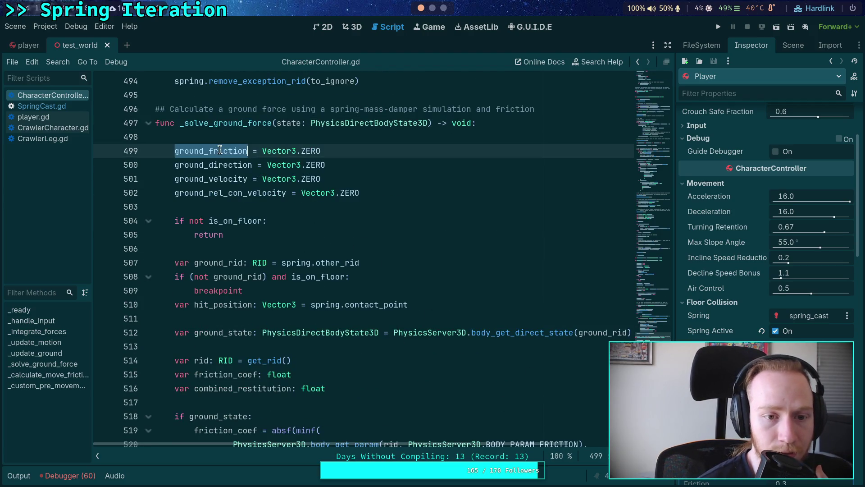
pyautogui.scroll(-6, 389, 248)
pyautogui.scroll(-6, 389, 249)
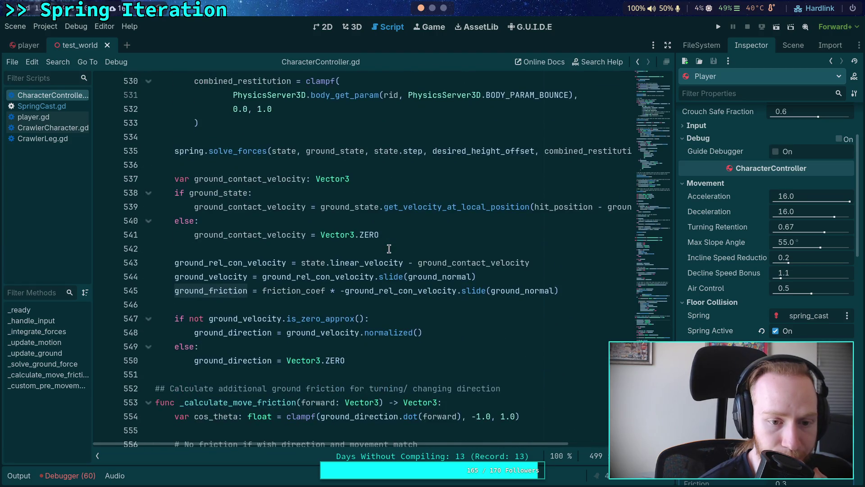
# Step: Trace ground_rel_con_velocity and ground_normal in the ground_friction calculation on line 545
pyautogui.doubleClick(381, 291)
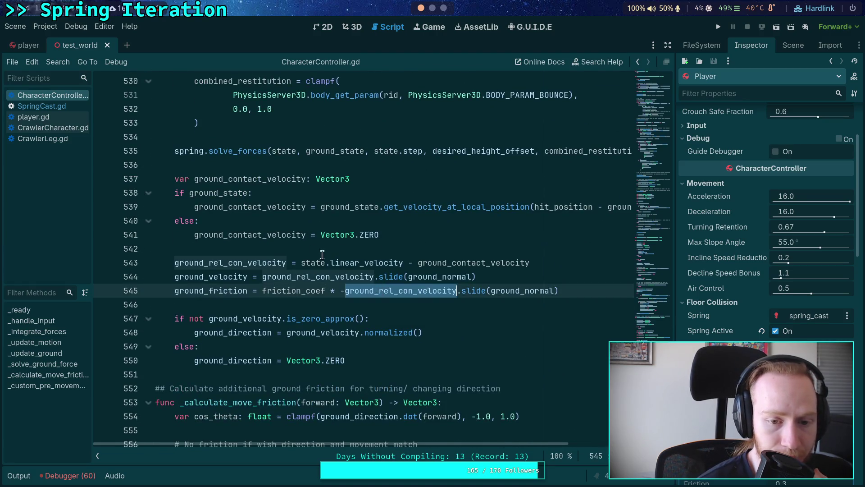
pyautogui.scroll(1, 309, 248)
pyautogui.scroll(1, 469, 276)
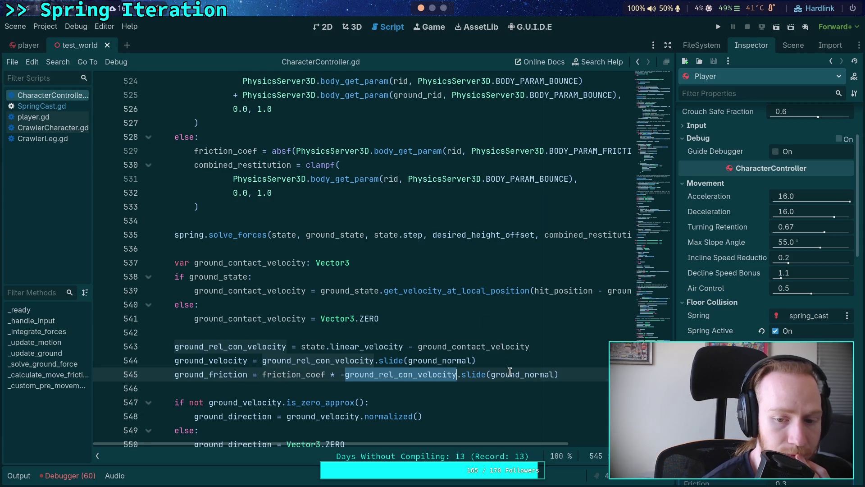
pyautogui.doubleClick(506, 370)
pyautogui.scroll(12, 399, 300)
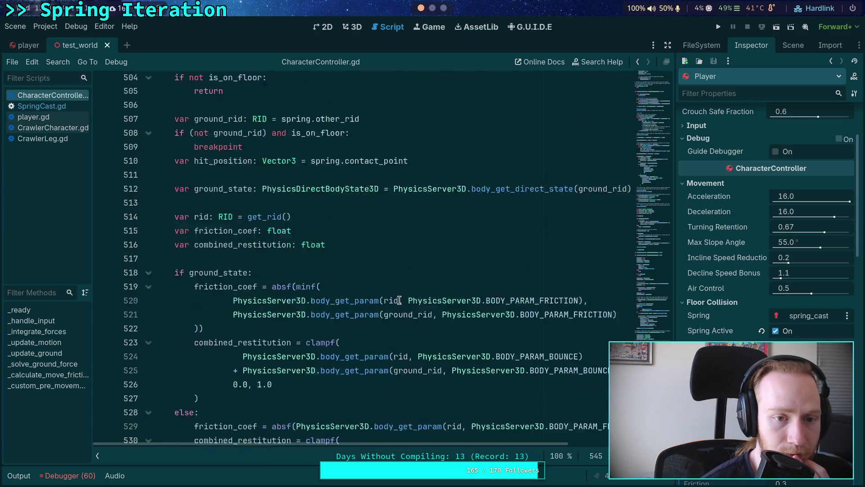
pyautogui.scroll(5, 356, 279)
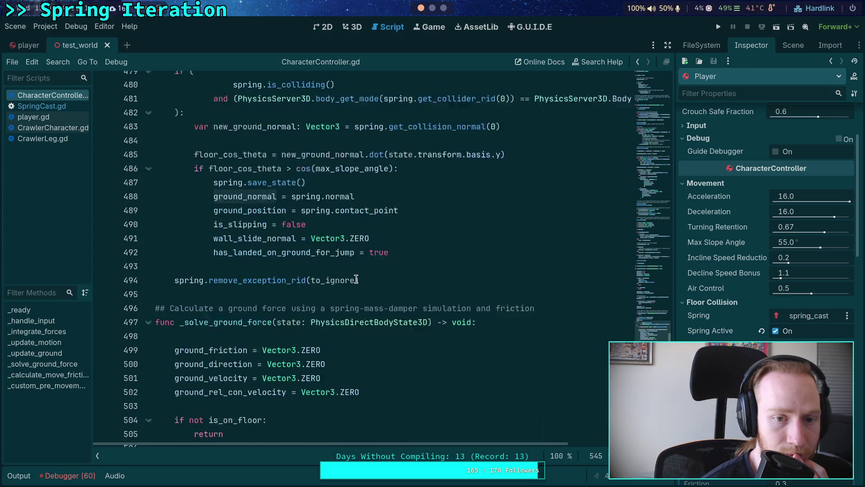
pyautogui.scroll(1, 356, 278)
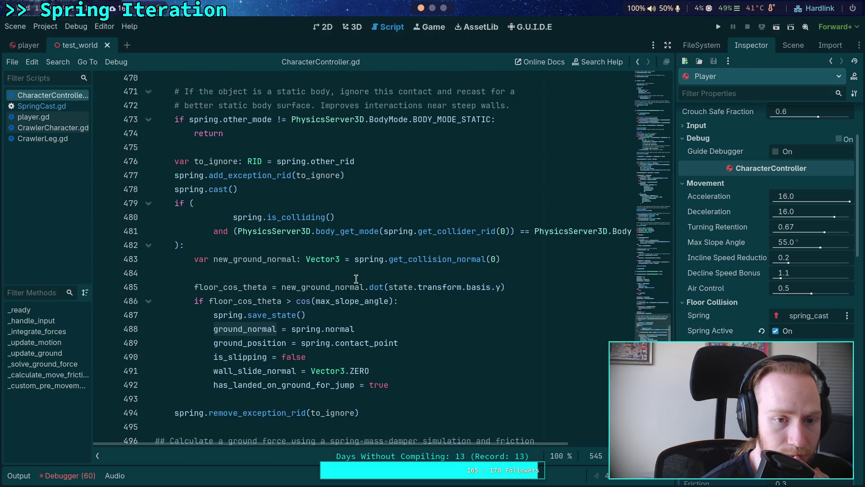
pyautogui.scroll(-20, 356, 279)
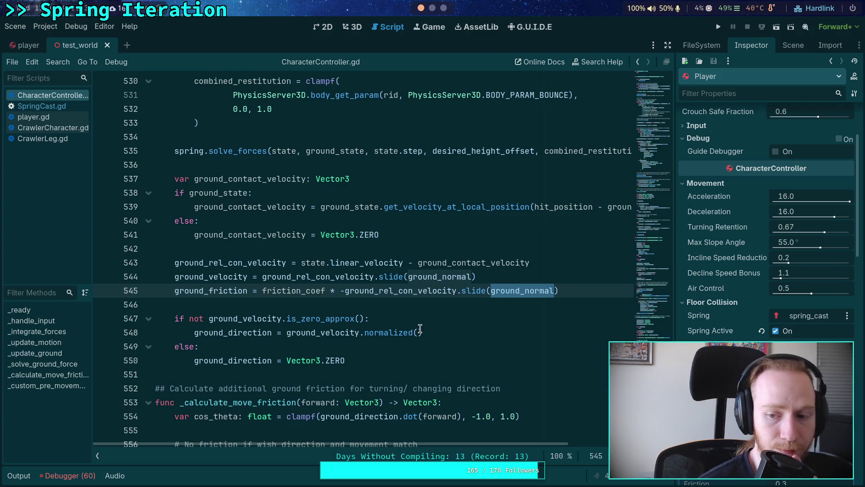
# Step: Save and run the project, test the character fullscreen, then exit fullscreen and stop the game
pyautogui.press('F5')
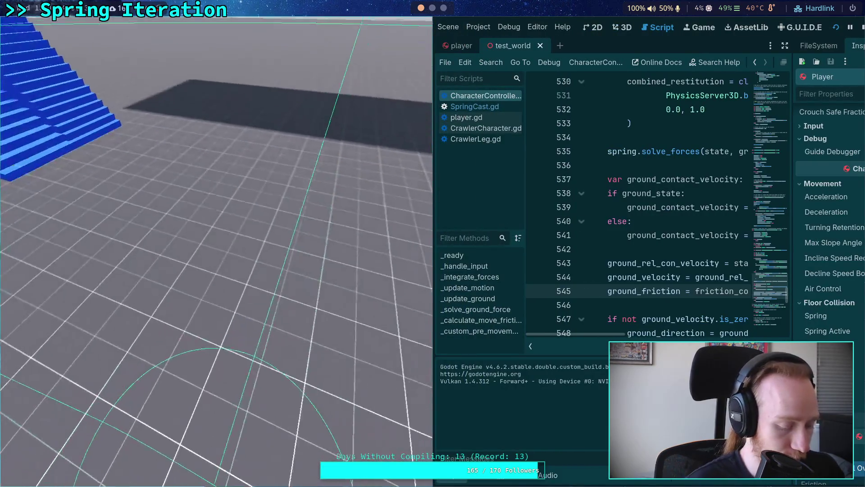
pyautogui.press('super+f')
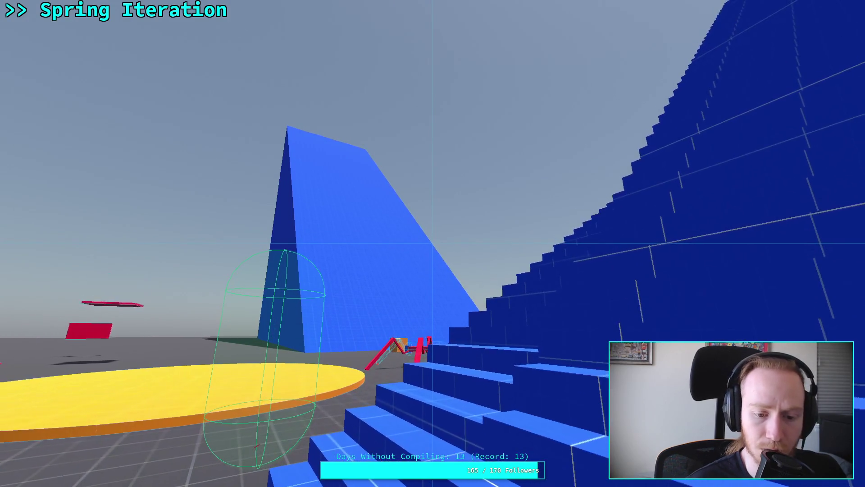
pyautogui.press('Escape')
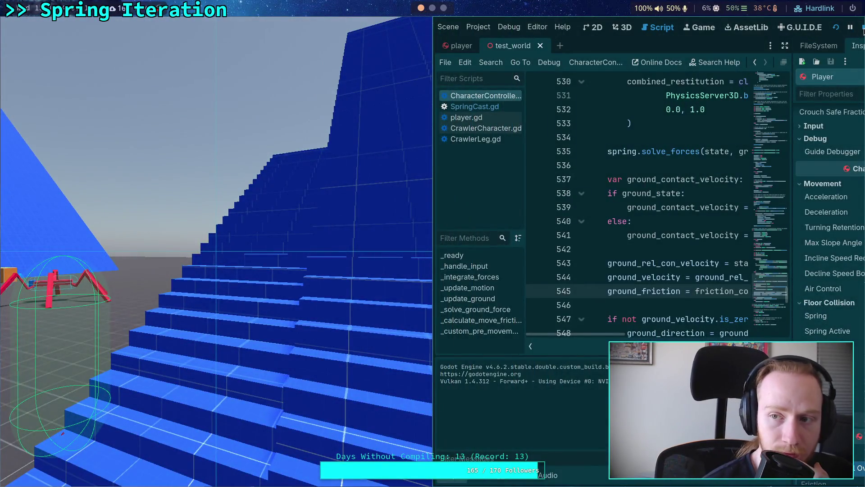
pyautogui.click(862, 28)
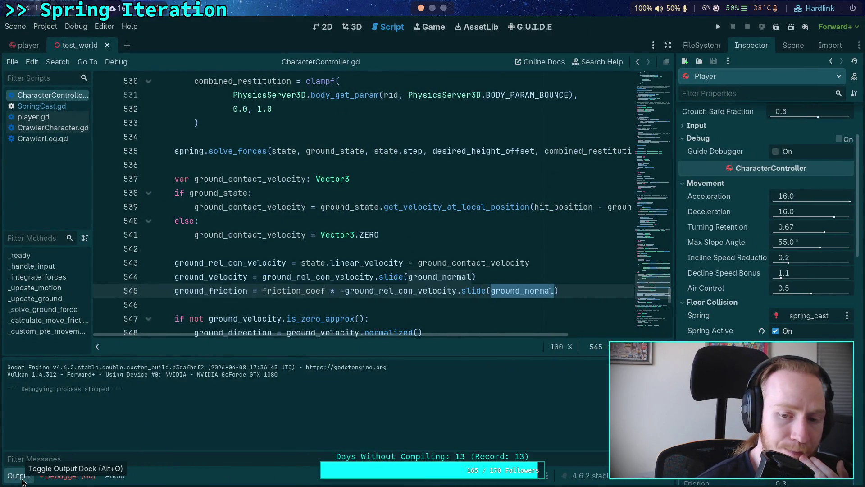
# Step: Collapse the Output log and check the uses of ground_rel_con_velocity and ground_velocity on line 544
pyautogui.click(20, 477)
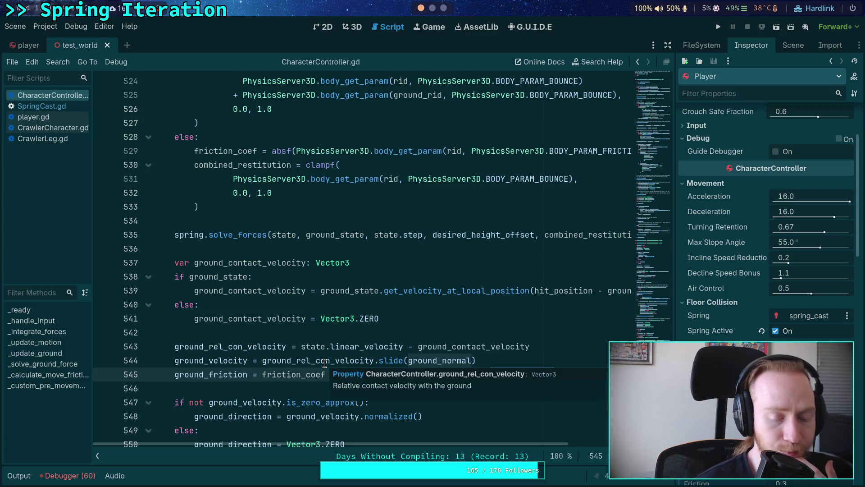
pyautogui.doubleClick(325, 364)
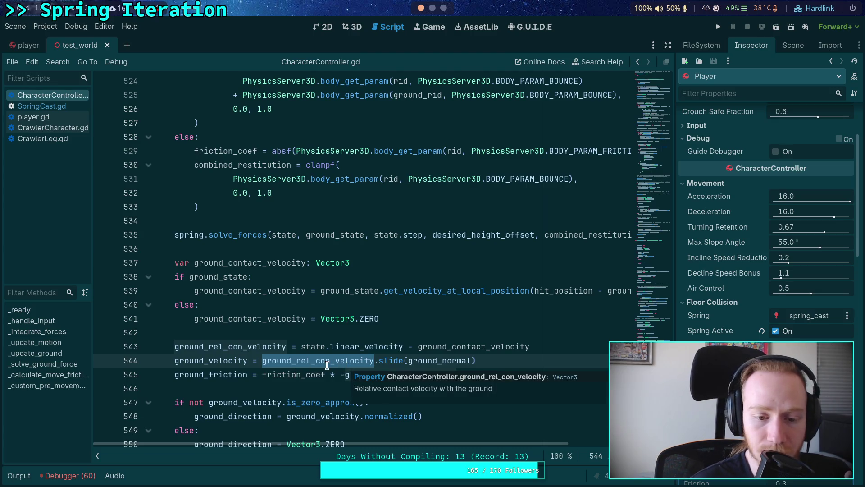
pyautogui.doubleClick(220, 360)
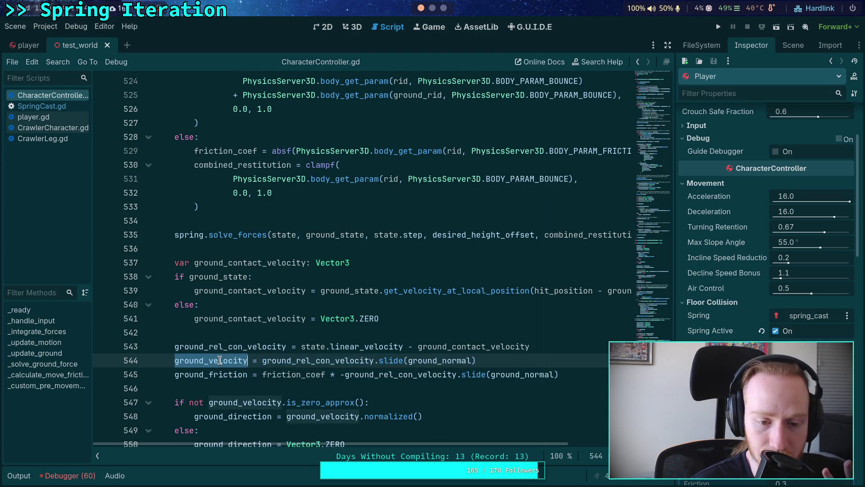
pyautogui.scroll(-2, 312, 403)
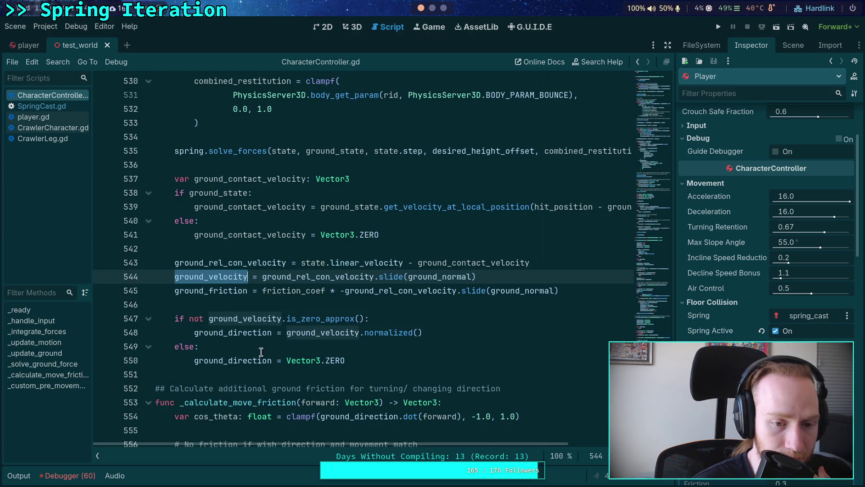
pyautogui.doubleClick(340, 277)
pyautogui.moveTo(433, 282)
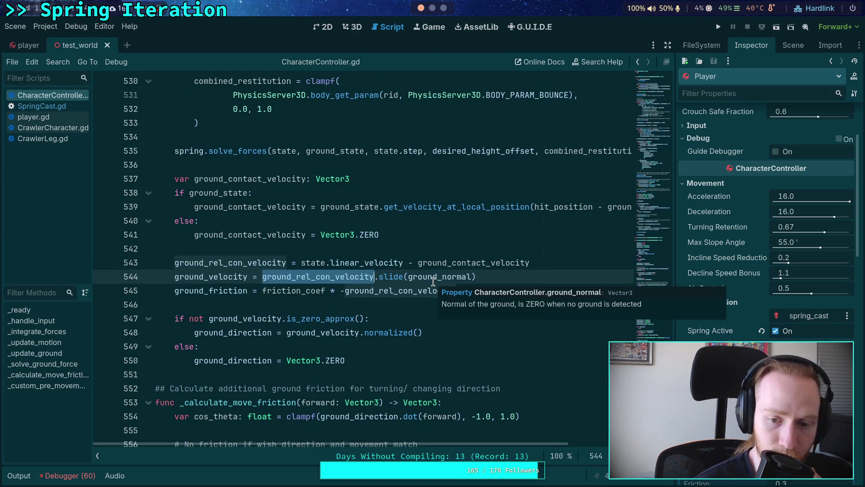
# Step: Inspect the negated relative contact velocity term in line 545's ground_friction expression
pyautogui.scroll(1, 347, 313)
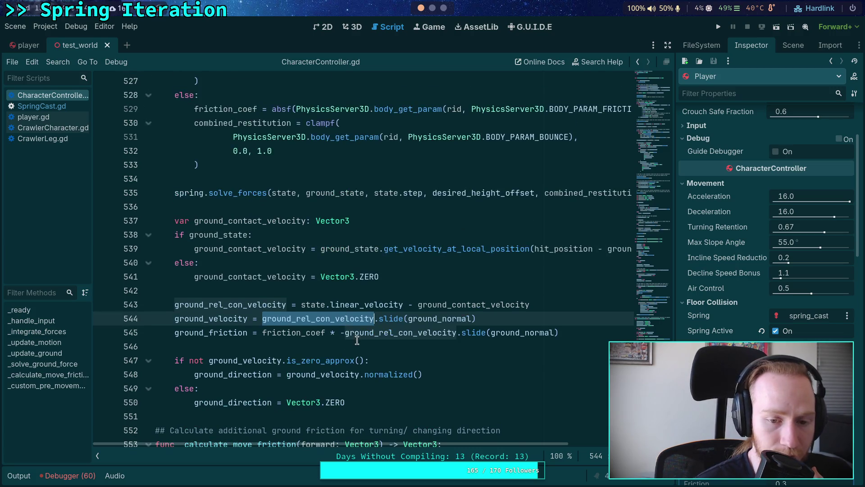
pyautogui.click(346, 334)
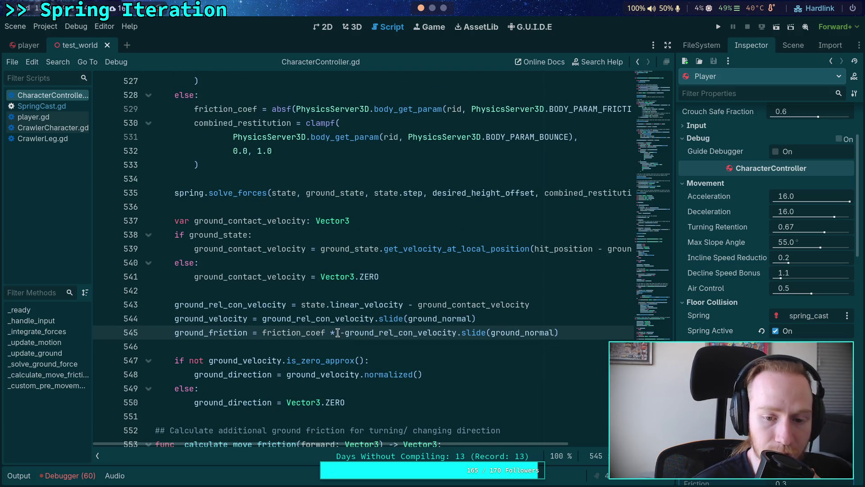
pyautogui.moveTo(346, 333); pyautogui.dragTo(461, 334)
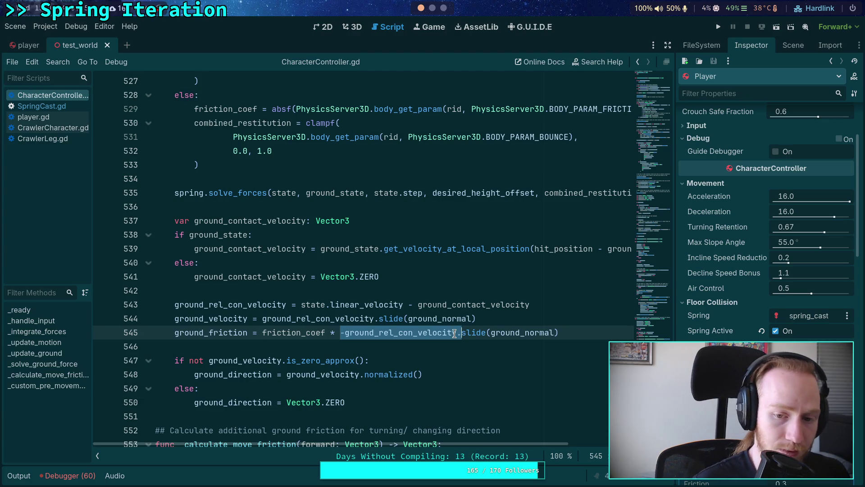
pyautogui.click(454, 334)
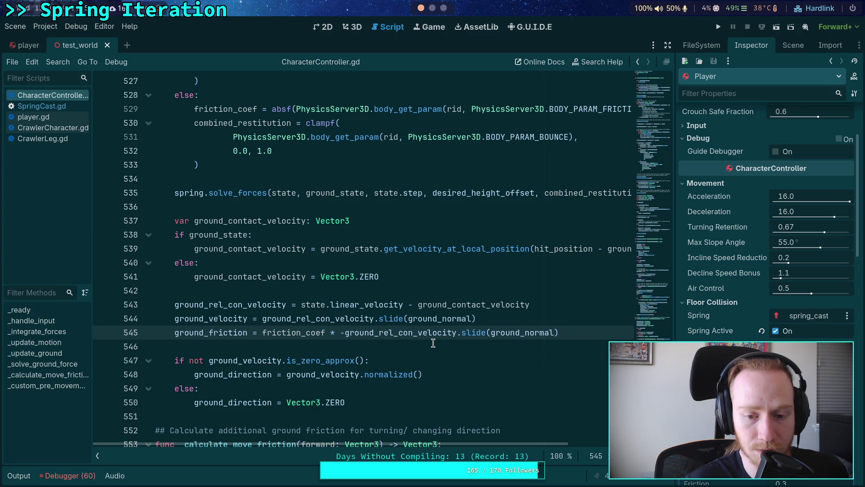
# Step: On line 545, move the minus sign so friction slides along -ground_normal
pyautogui.click(486, 332)
pyautogui.write('-')
pyautogui.hotkey('ctrl', 'n')
pyautogui.press('Escape')
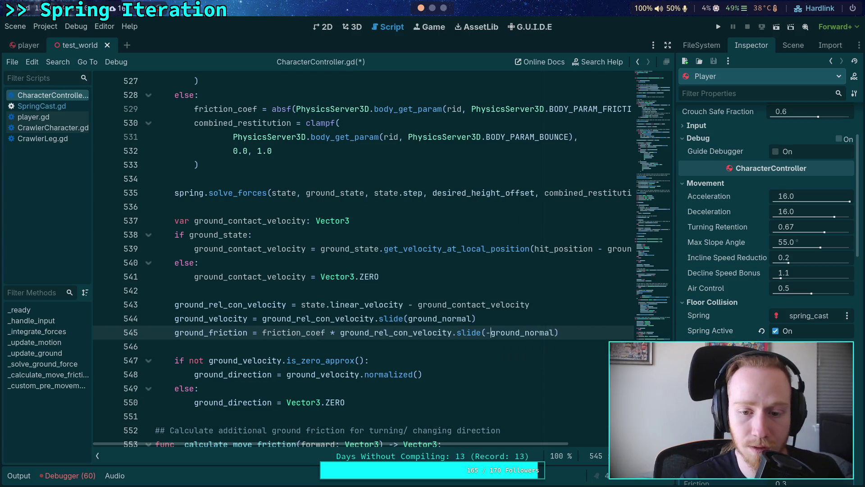
# Step: Save the script and run the project fullscreen to test the friction fix
pyautogui.hotkey('ctrl', 's')
pyautogui.click(719, 28)
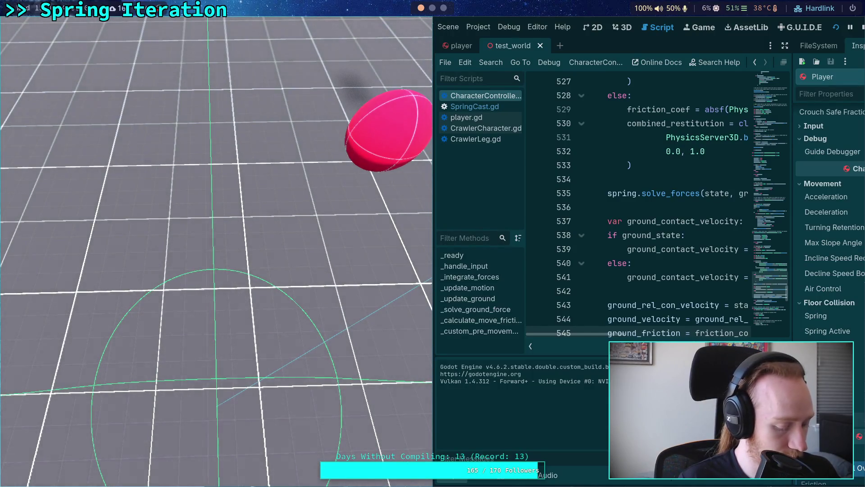
pyautogui.press('super+f')
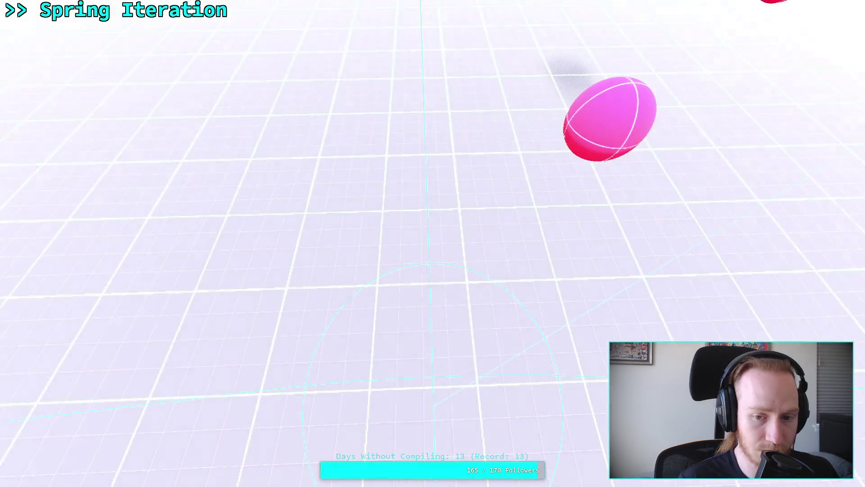
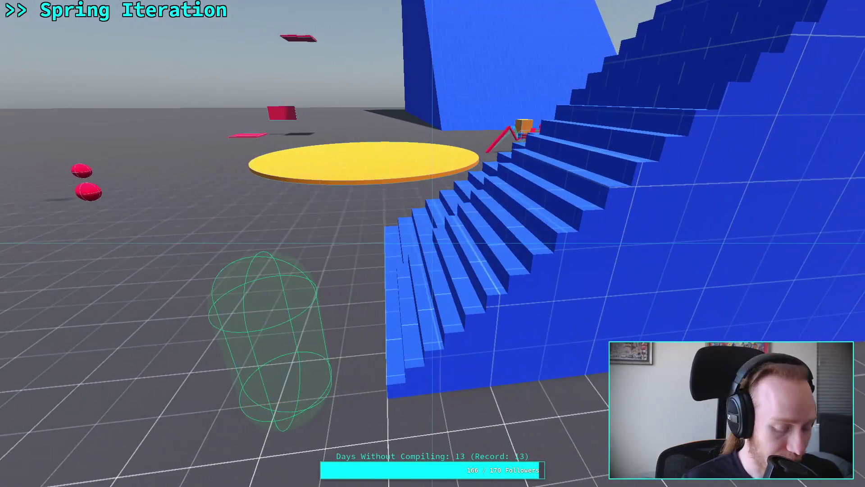
# Step: Stop the game, change line 545 to friction_coef * (-ground_rel_con_velocity).slide(ground_normal), save, rerun
pyautogui.press('Escape')
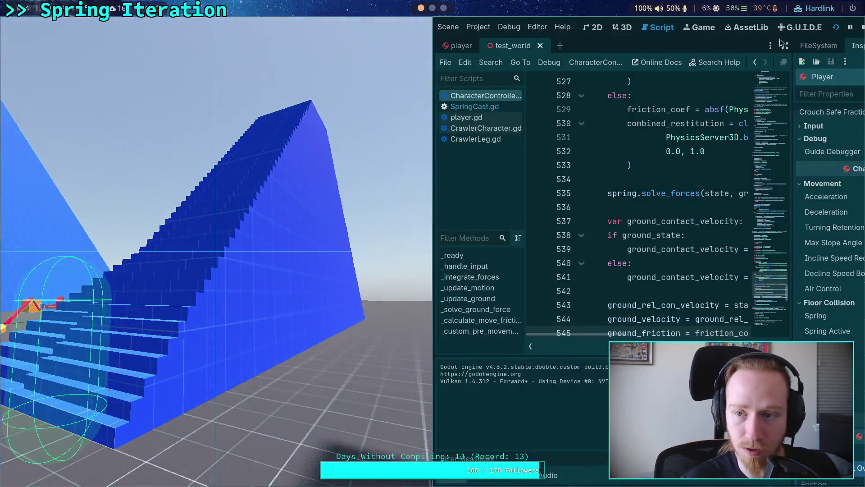
pyautogui.click(850, 28)
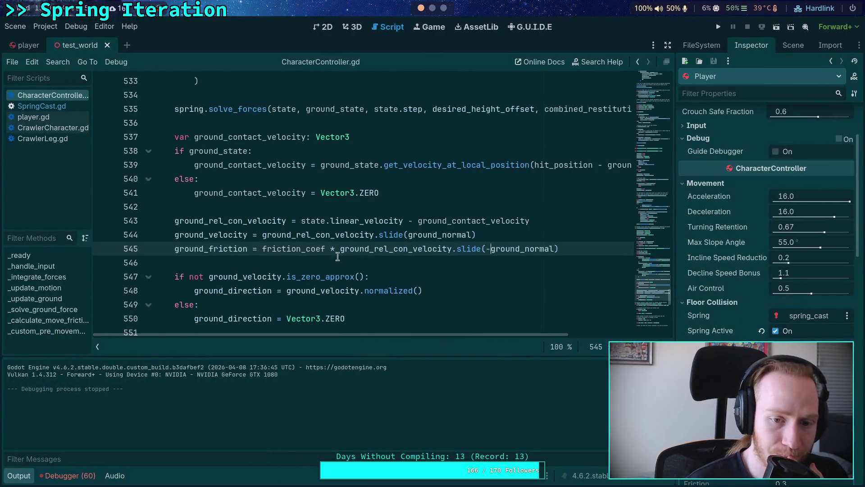
pyautogui.press('BackSpace')
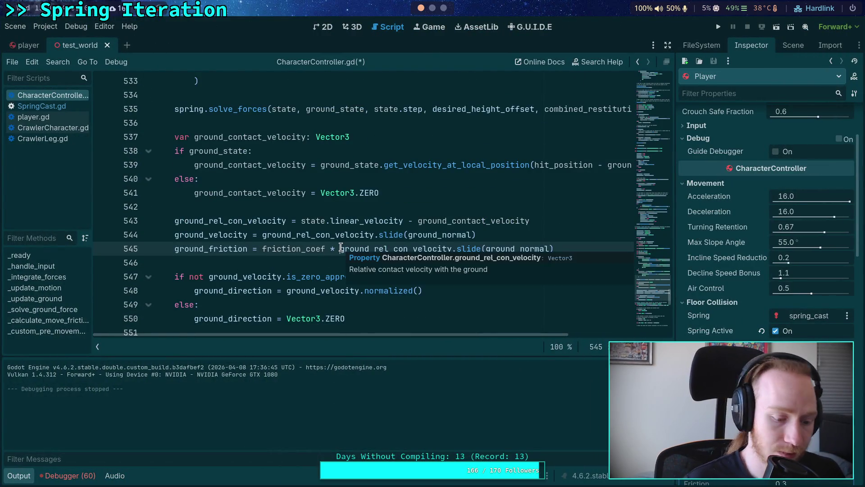
pyautogui.write('(-')
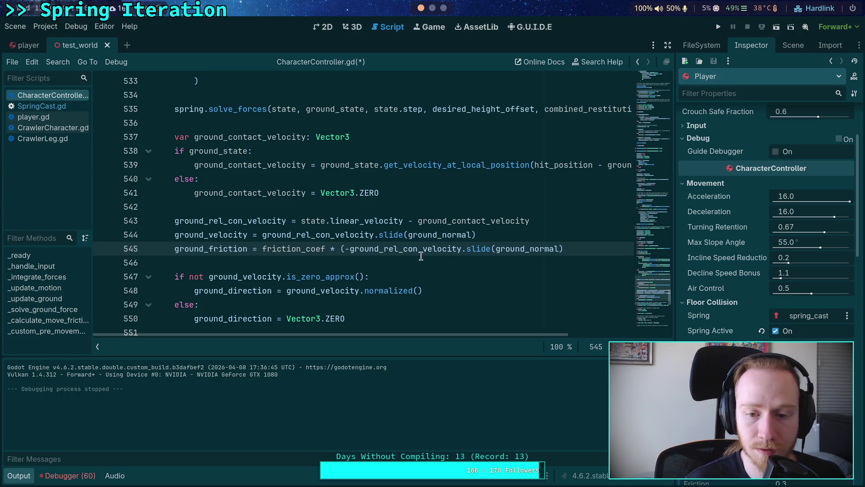
pyautogui.click(466, 249)
pyautogui.write(')')
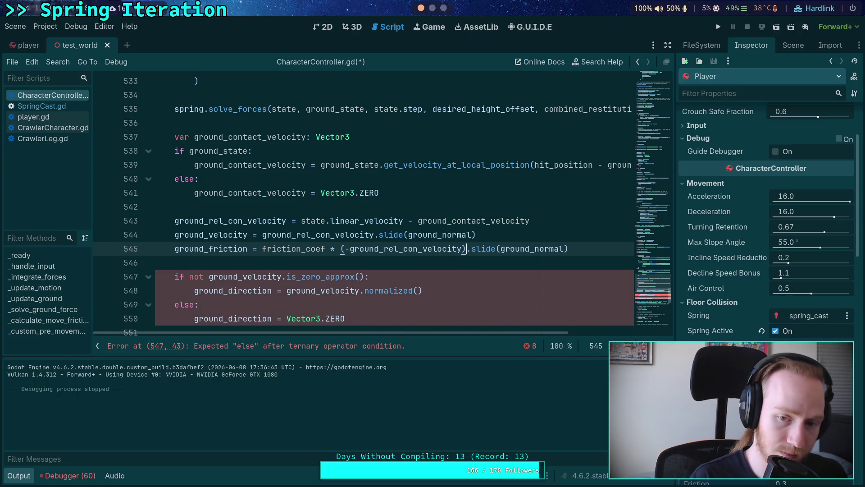
pyautogui.hotkey('ctrl', 's')
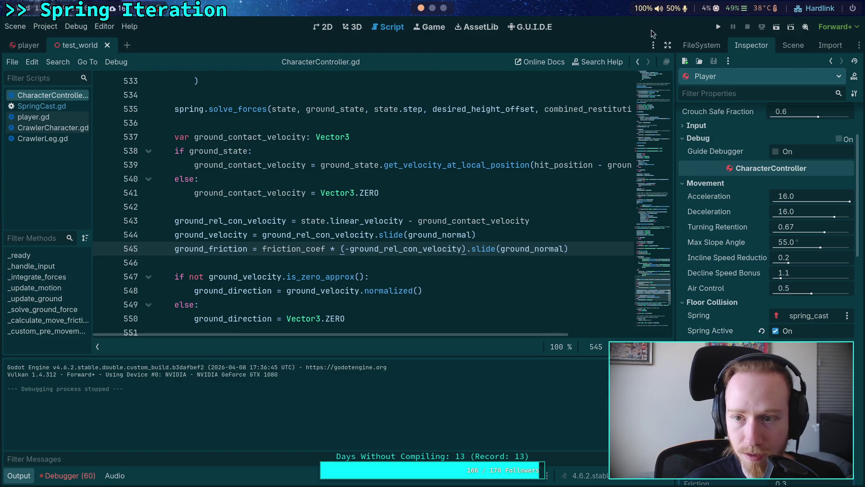
pyautogui.press('F5')
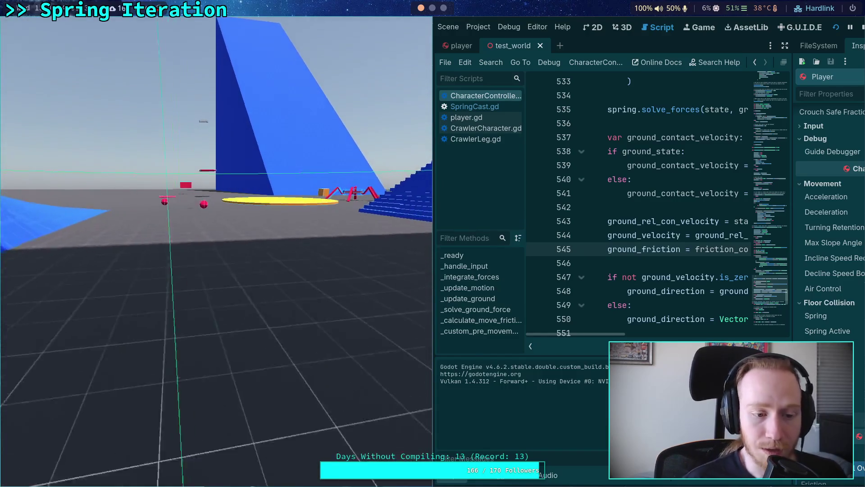
# Step: Play-test the stairs in fullscreen, then exit fullscreen, stop the game and show the 3D view
pyautogui.press('F11')
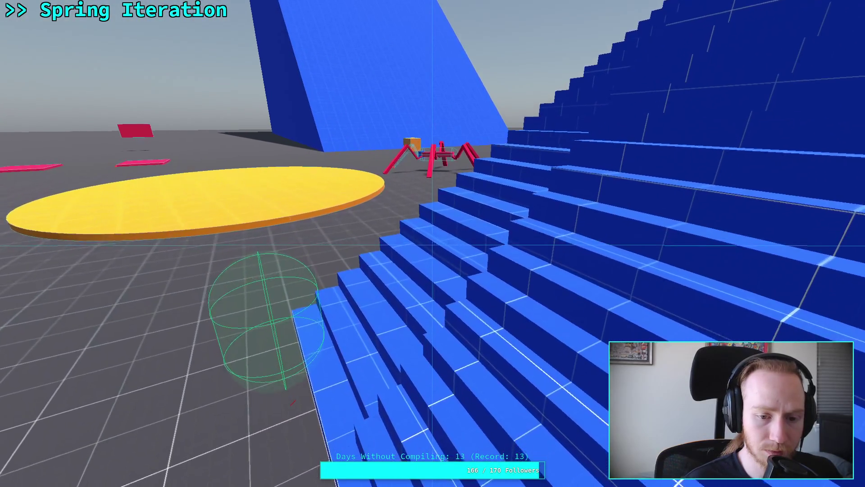
pyautogui.press('super+f')
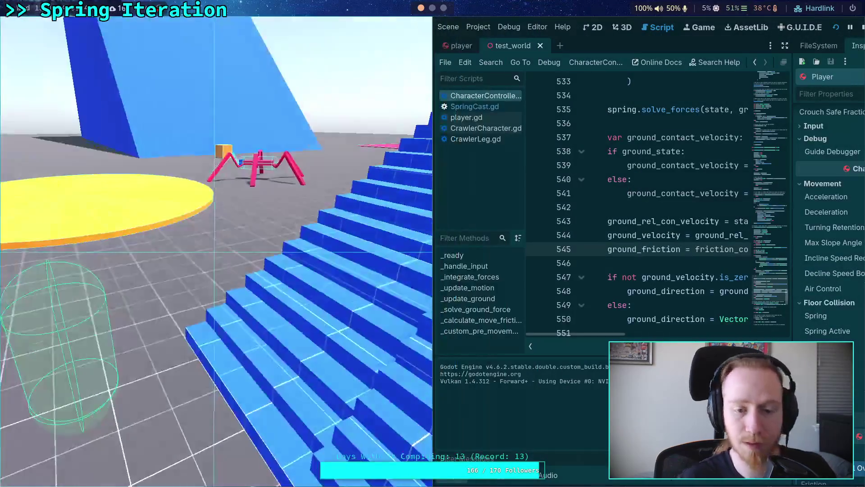
pyautogui.press('F8')
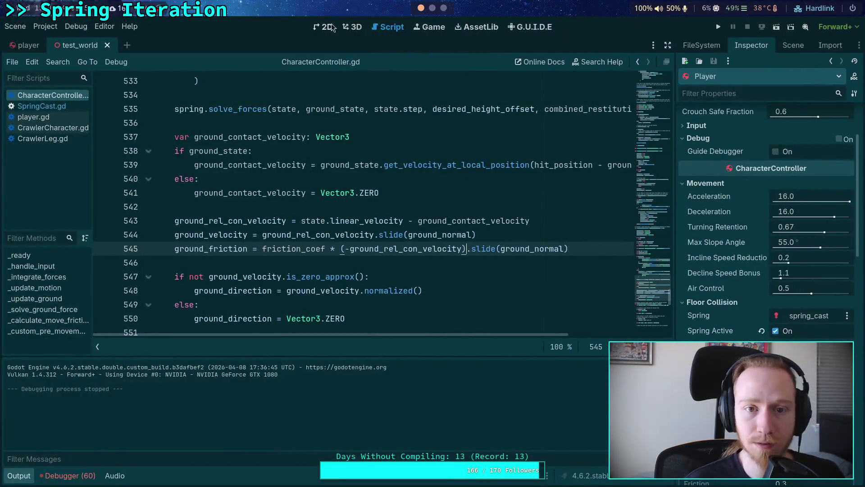
pyautogui.click(350, 29)
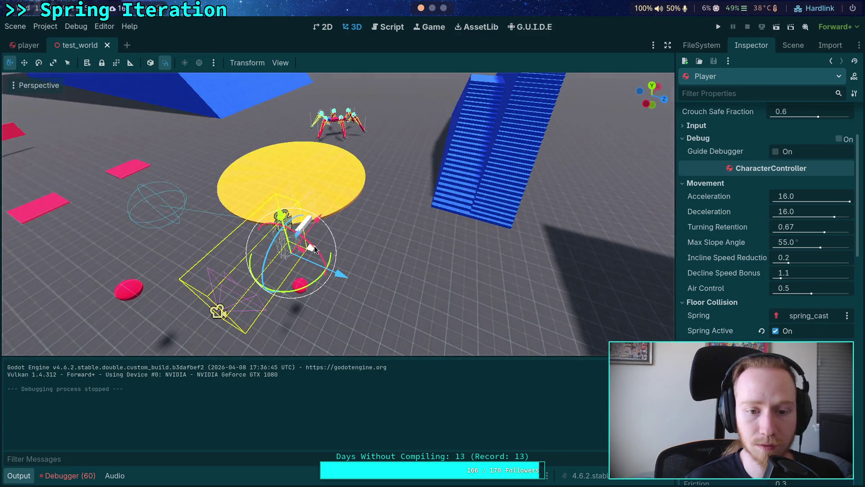
# Step: Drag the Player to a new spot at the foot of the blue stairs
pyautogui.moveTo(467, 153); pyautogui.dragTo(468, 152)
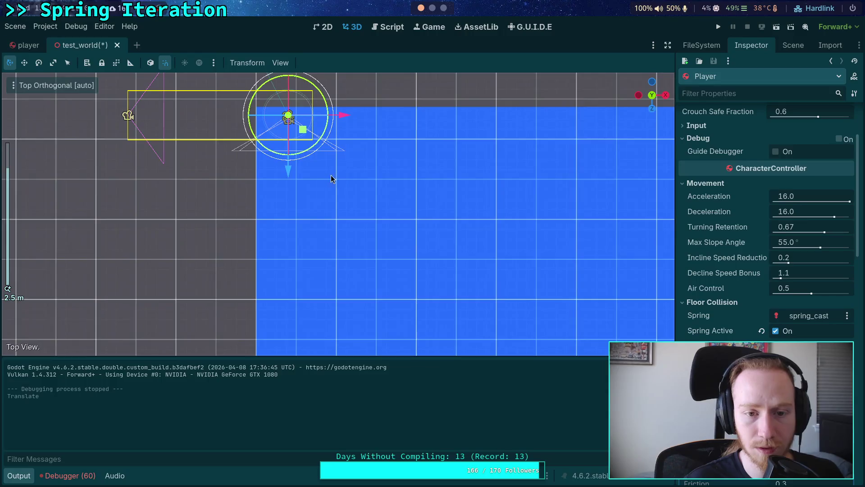
pyautogui.scroll(-10, 445, 180)
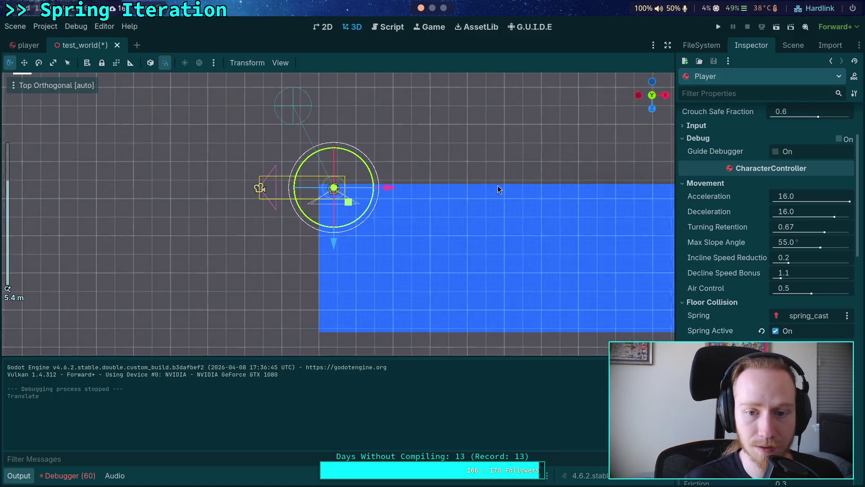
pyautogui.scroll(-5, 393, 103)
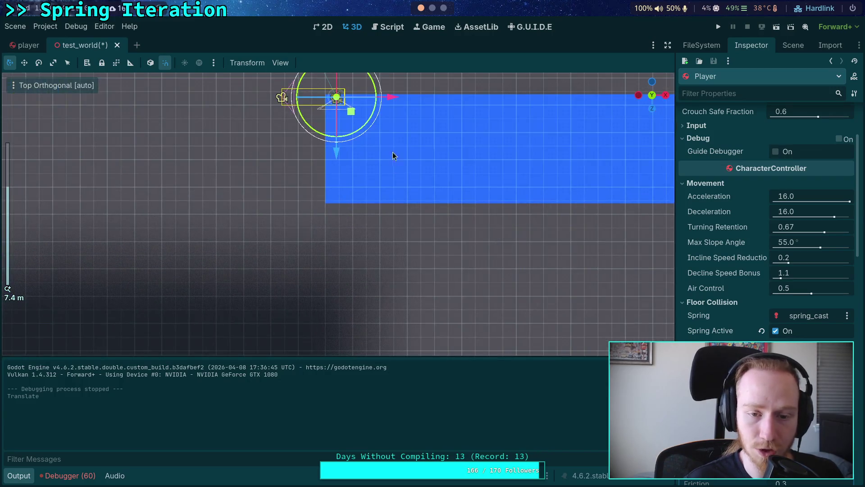
pyautogui.press('KP_5')
pyautogui.scroll(5, 369, 179)
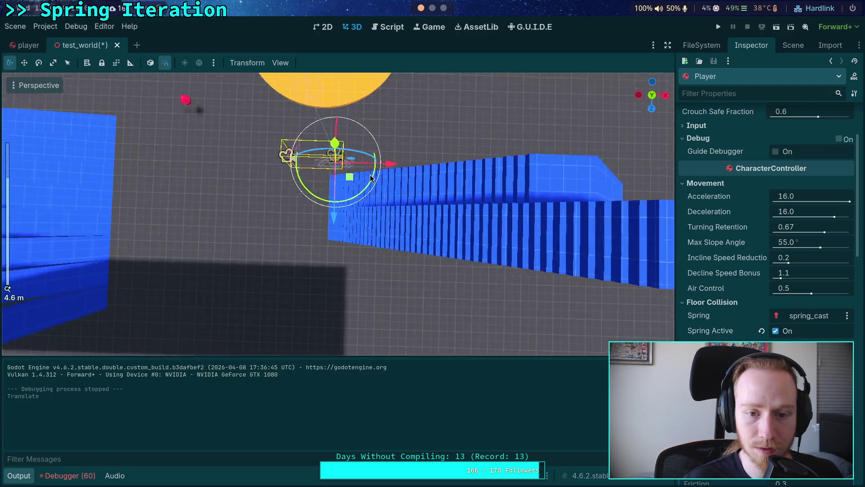
# Step: Orbit to the rear orthogonal view to check the Player's placement, then show the scene tree
pyautogui.moveTo(374, 154); pyautogui.dragTo(392, 195)
pyautogui.moveTo(404, 227); pyautogui.dragTo(561, 141)
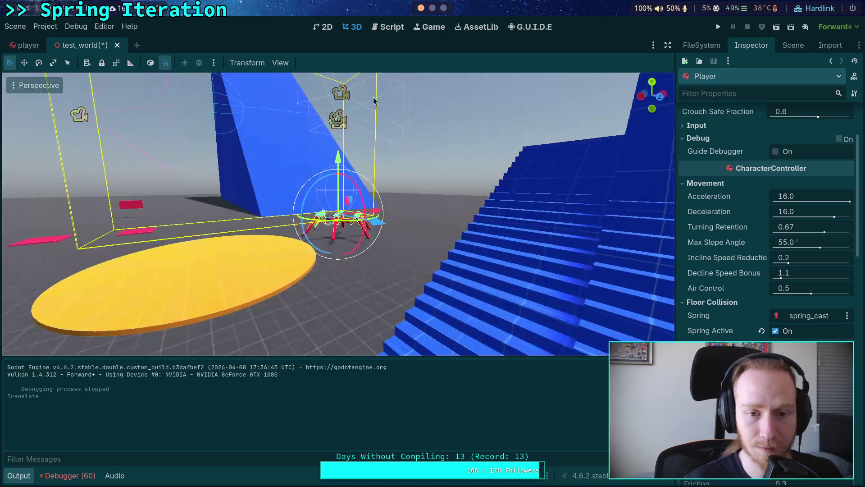
pyautogui.click(640, 96)
pyautogui.scroll(-2, 421, 235)
pyautogui.scroll(1, 398, 187)
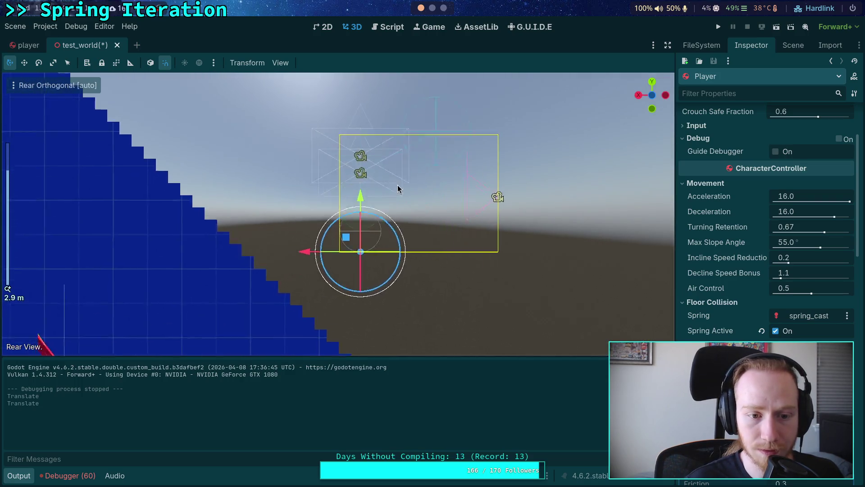
pyautogui.moveTo(398, 188); pyautogui.dragTo(496, 125)
pyautogui.scroll(-5, 405, 149)
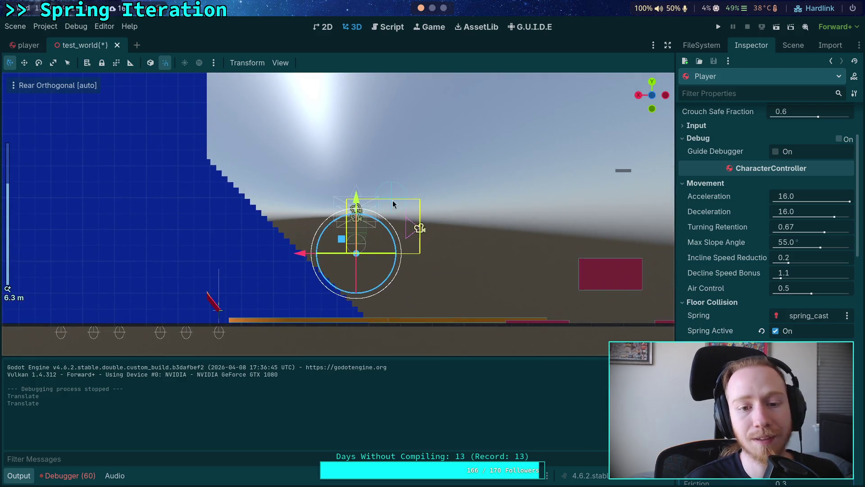
pyautogui.click(794, 45)
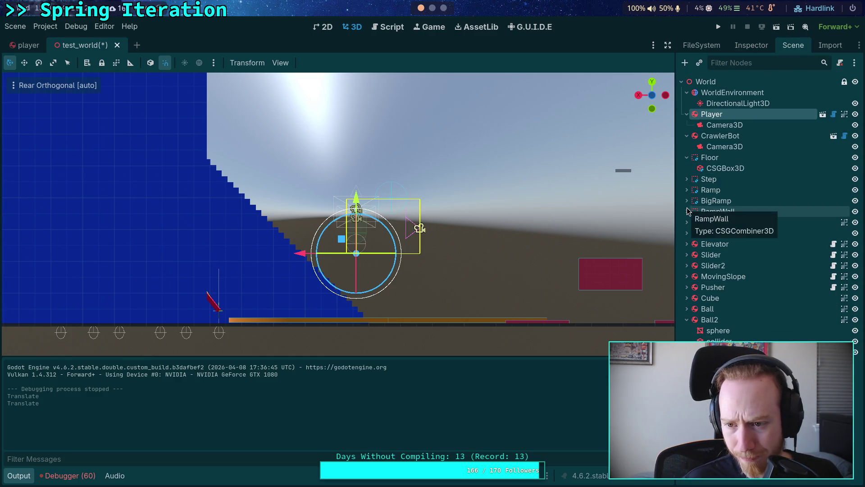
# Step: Expand Step and hide the 18_cm_step_45 and 18_cm_step_45_2 steps
pyautogui.click(687, 179)
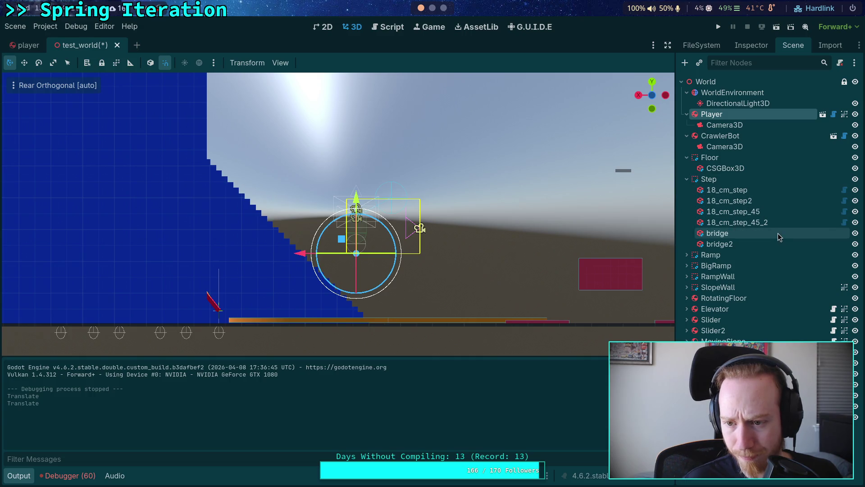
pyautogui.click(855, 212)
pyautogui.click(855, 222)
pyautogui.scroll(3, 338, 203)
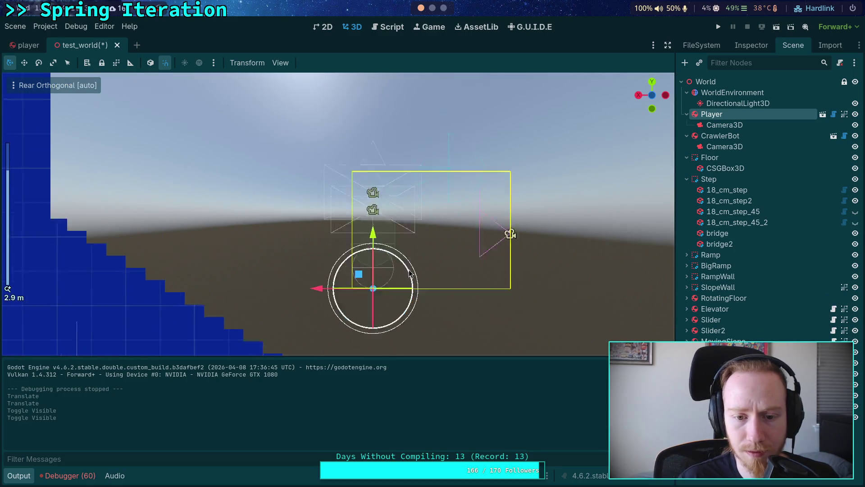
# Step: Lower the Player onto the remaining staircase along Y and X, then run the scene
pyautogui.moveTo(350, 188)
pyautogui.mouseDown()
pyautogui.moveTo(306, 255)
pyautogui.moveTo(308, 281)
pyautogui.mouseUp()
pyautogui.scroll(3, 314, 286)
pyautogui.moveTo(377, 299)
pyautogui.mouseDown()
pyautogui.moveTo(386, 197)
pyautogui.moveTo(397, 189)
pyautogui.mouseUp()
pyautogui.click(654, 94)
pyautogui.scroll(3, 348, 223)
pyautogui.moveTo(302, 231)
pyautogui.mouseDown()
pyautogui.moveTo(302, 251)
pyautogui.moveTo(303, 230)
pyautogui.mouseUp()
pyautogui.moveTo(315, 188); pyautogui.dragTo(314, 198)
pyautogui.moveTo(259, 253); pyautogui.dragTo(270, 252)
pyautogui.moveTo(325, 204); pyautogui.dragTo(325, 200)
pyautogui.moveTo(388, 239)
pyautogui.mouseDown()
pyautogui.moveTo(384, 225)
pyautogui.moveTo(411, 224)
pyautogui.moveTo(261, 248)
pyautogui.moveTo(394, 248)
pyautogui.mouseUp()
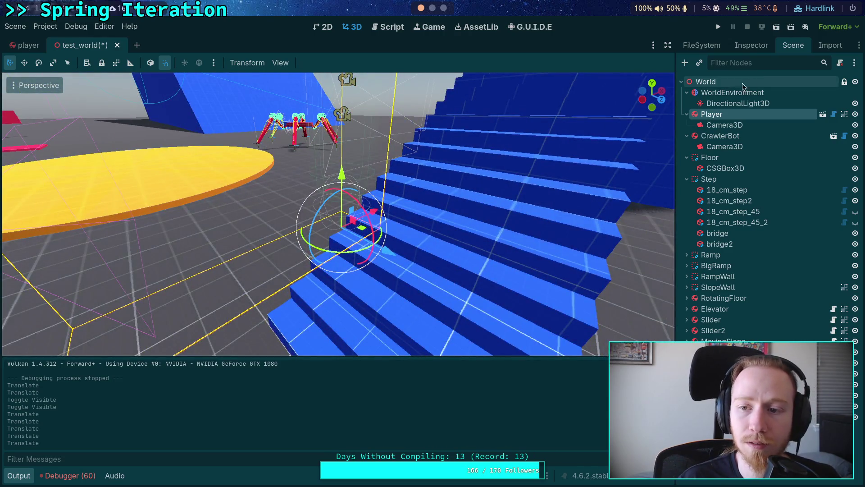
pyautogui.click(718, 27)
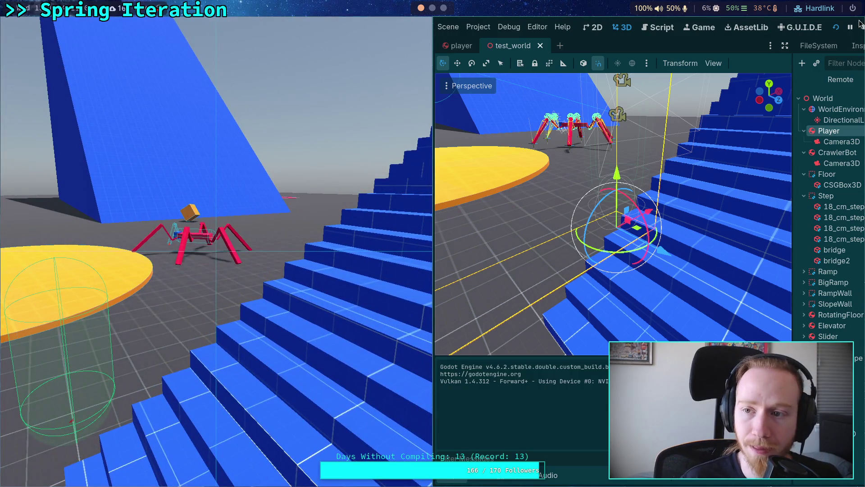
# Step: Stop the test run and return to CharacterController.gd in the script editor
pyautogui.click(860, 26)
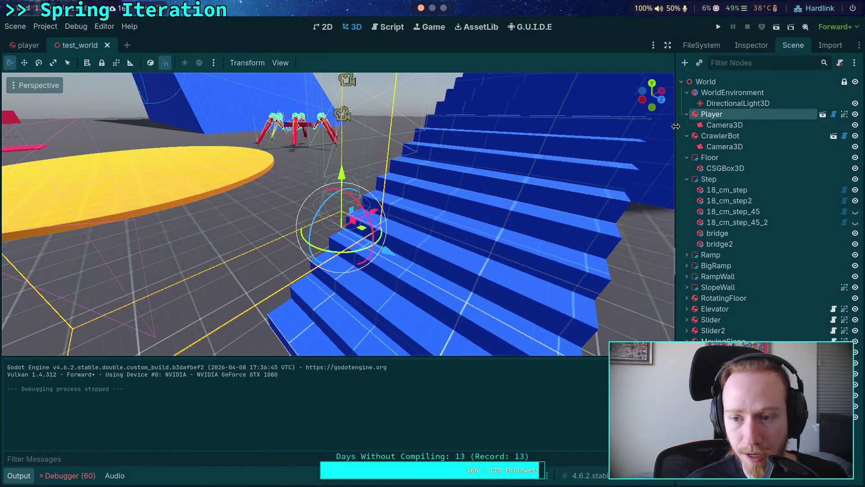
pyautogui.click(390, 28)
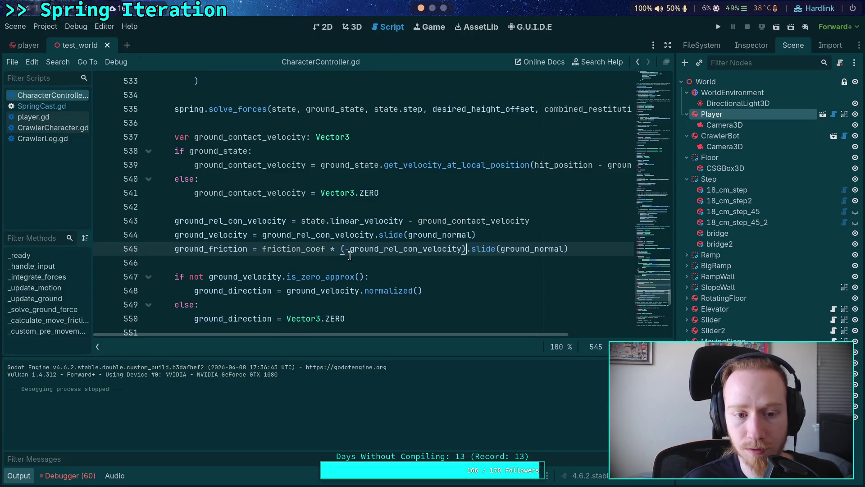
# Step: Uncomment the ground friction line in CharacterController.gd
pyautogui.scroll(-2, 279, 255)
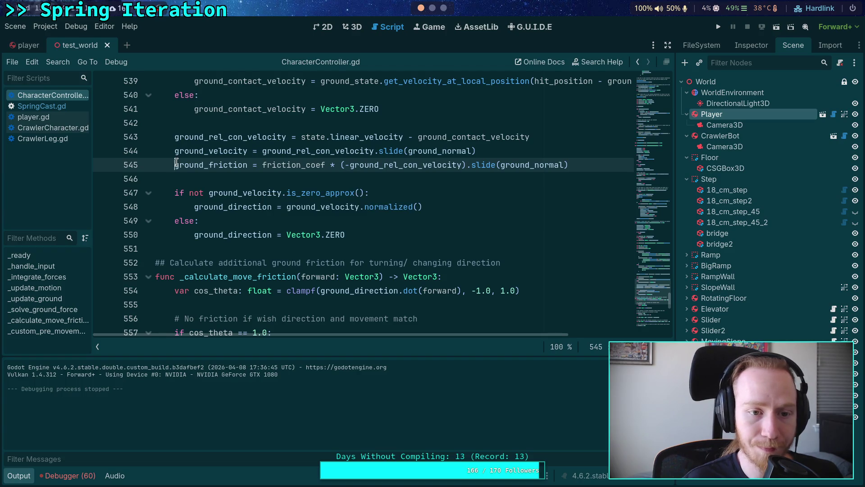
pyautogui.write('#')
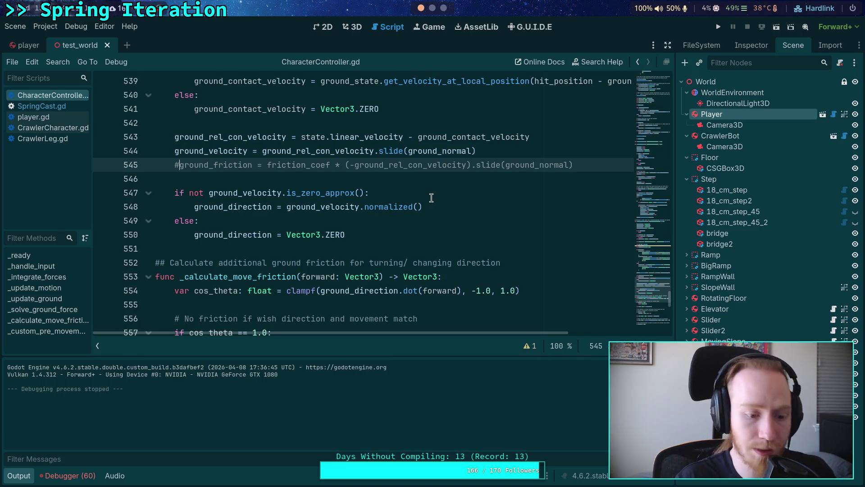
pyautogui.press('BackSpace')
pyautogui.scroll(14, 432, 237)
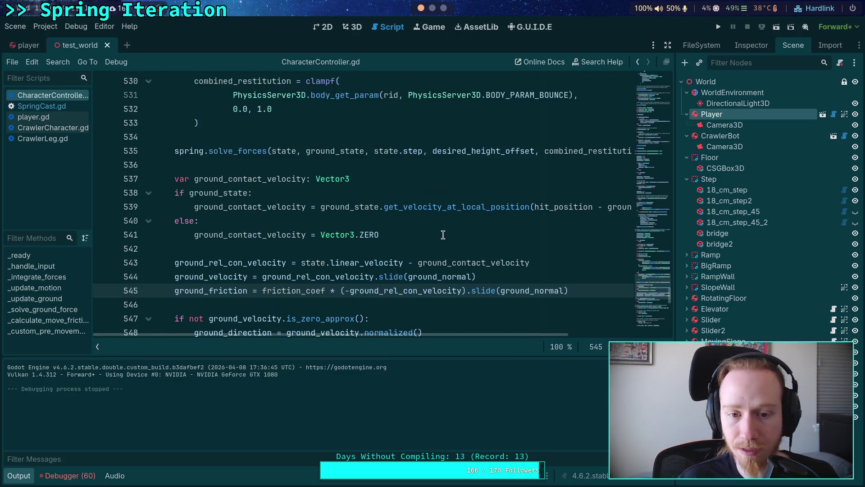
pyautogui.scroll(8, 432, 237)
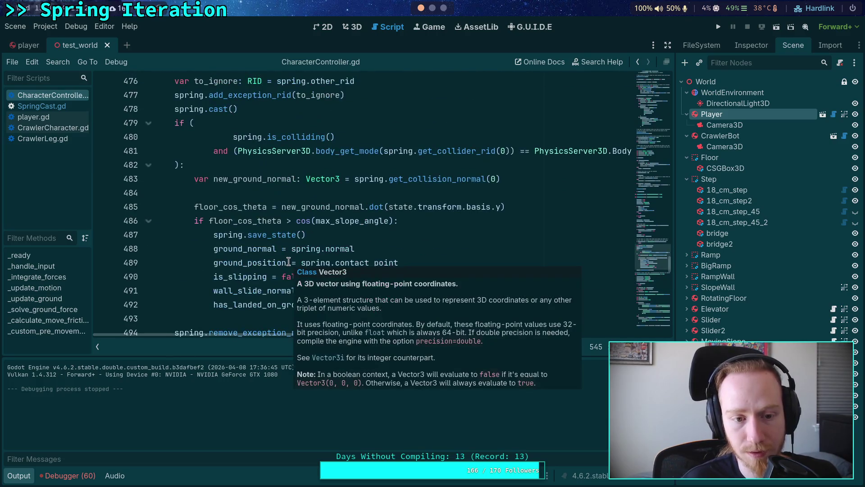
pyautogui.scroll(4, 213, 237)
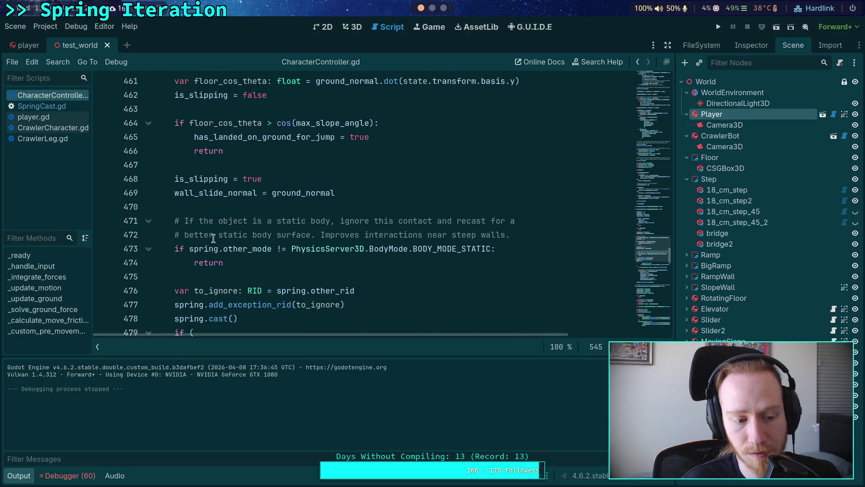
pyautogui.scroll(-4, 213, 238)
pyautogui.scroll(2, 213, 236)
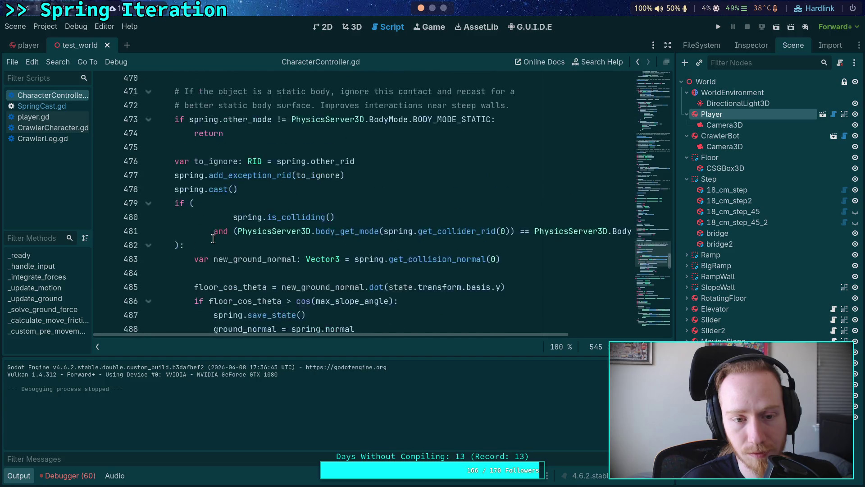
# Step: Hide the Output panel and replace line 545's slid relative-velocity term with -ground_velocity
pyautogui.click(18, 480)
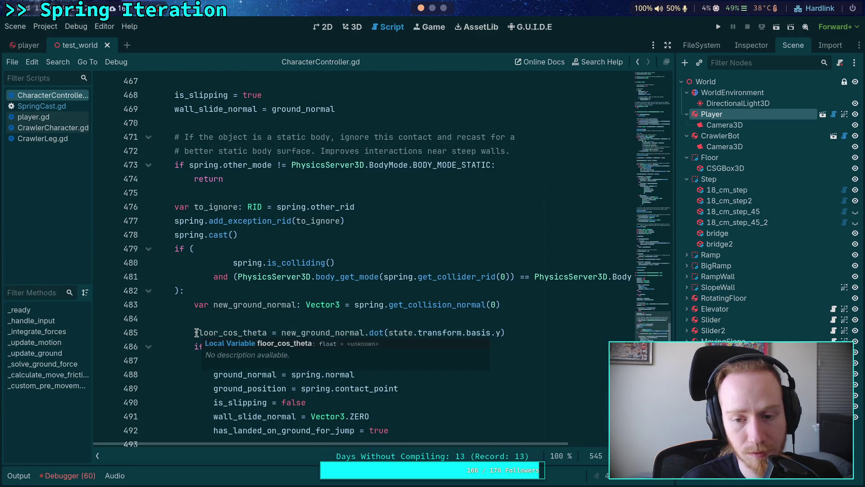
pyautogui.scroll(-20, 196, 333)
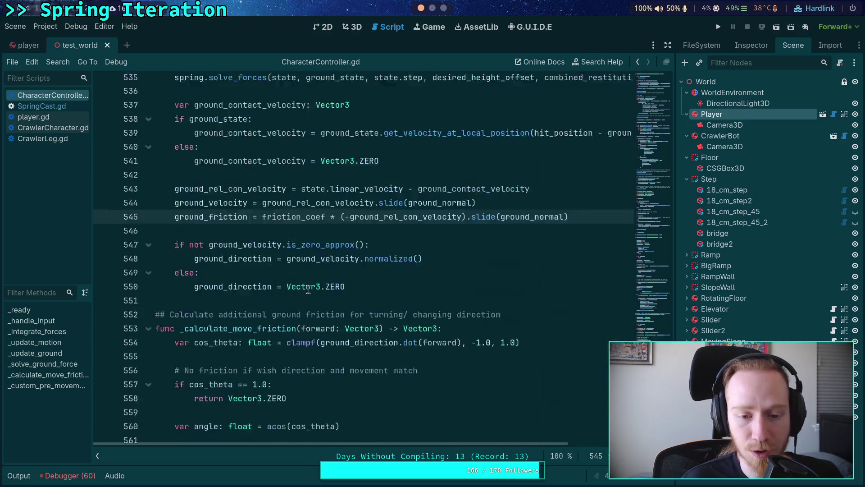
pyautogui.moveTo(346, 163); pyautogui.dragTo(588, 161)
pyautogui.hotkey('ctrl', 'x')
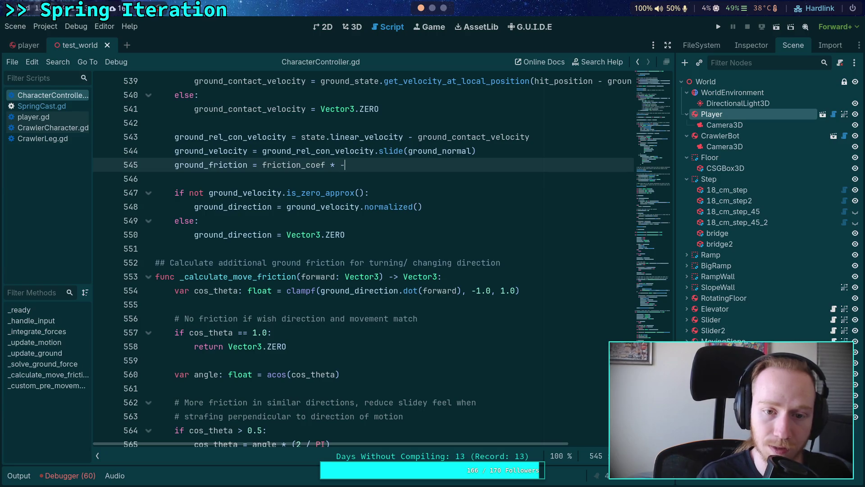
pyautogui.write('ground_vel')
pyautogui.press('Return')
# Step: Scroll up to the integration code calling _solve_ground_force(state) and applying gravity, slip and air friction
pyautogui.scroll(3, 512, 226)
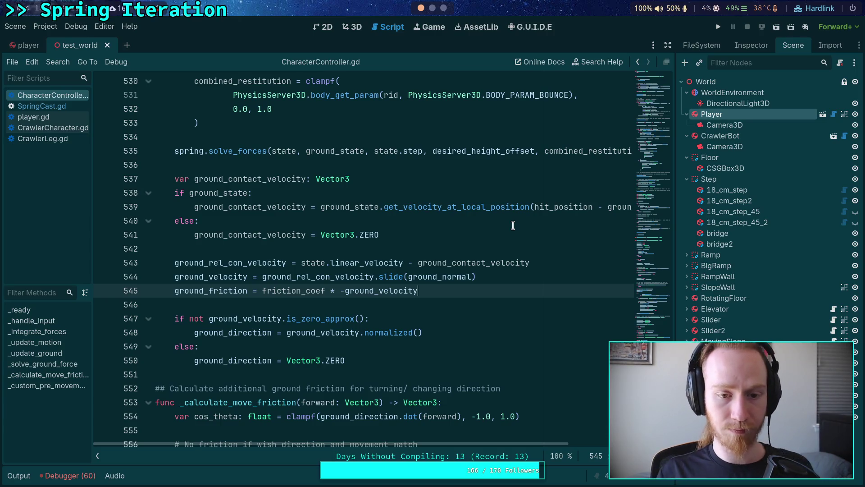
pyautogui.scroll(2, 513, 229)
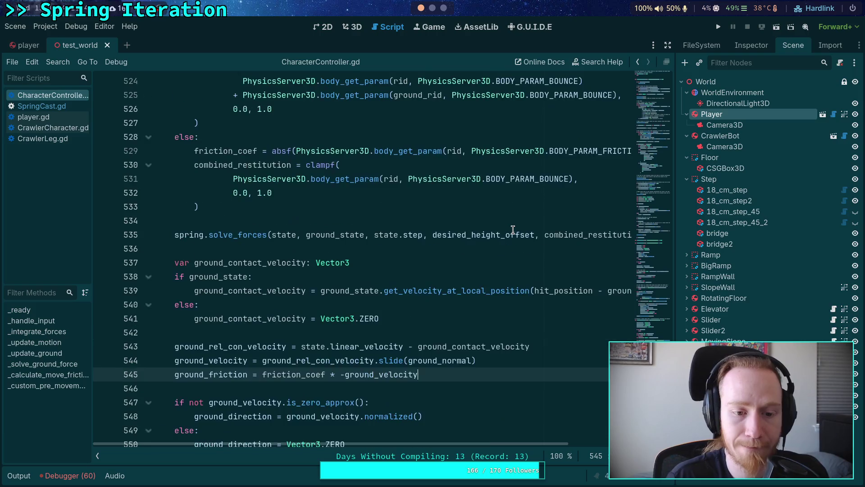
pyautogui.scroll(14, 513, 230)
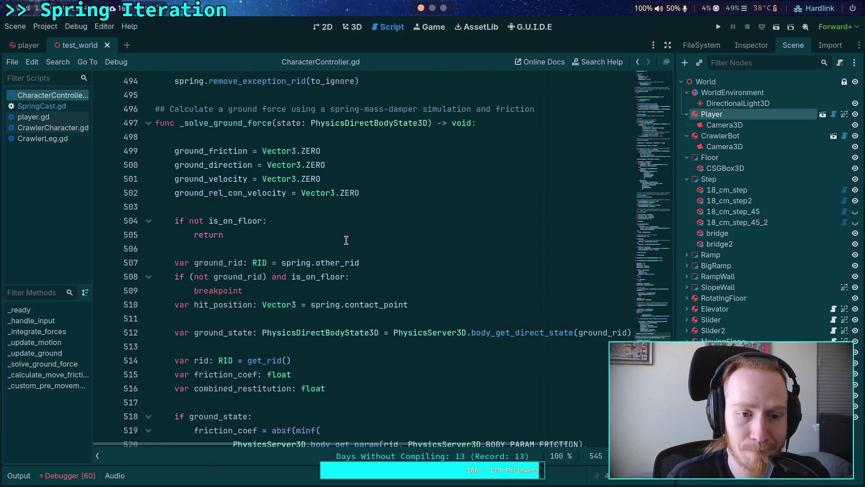
pyautogui.scroll(1, 315, 241)
pyautogui.scroll(2, 307, 236)
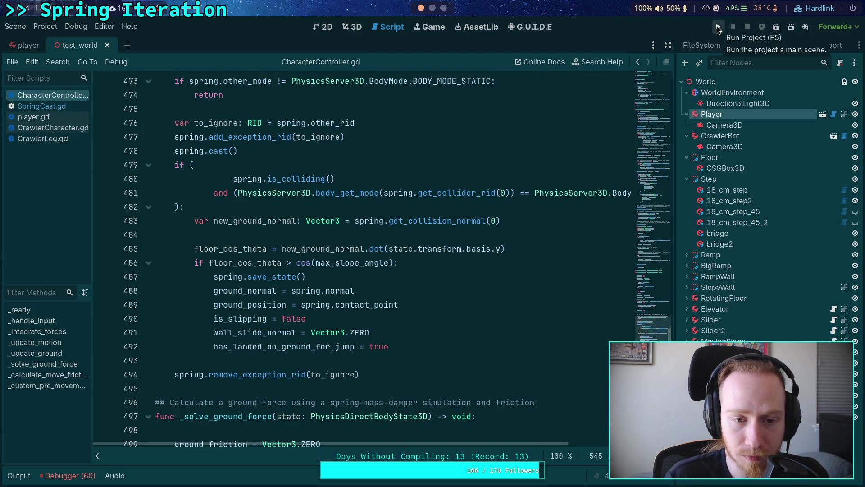
pyautogui.scroll(5, 290, 289)
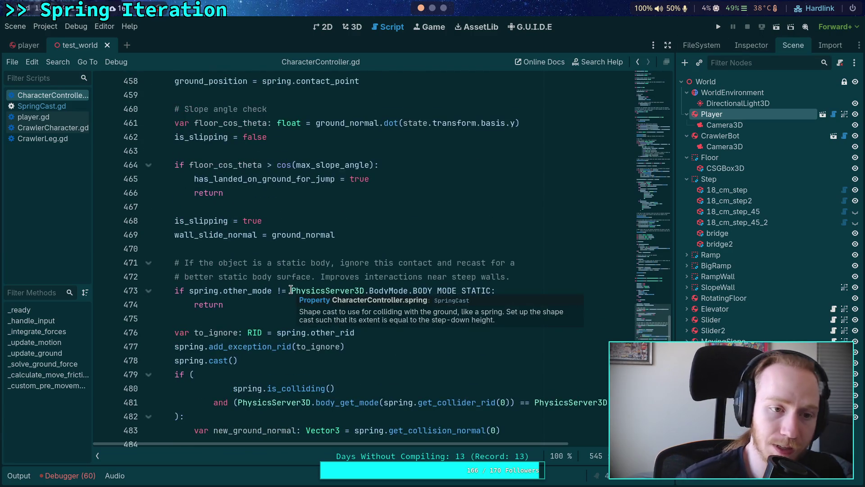
pyautogui.scroll(20, 291, 289)
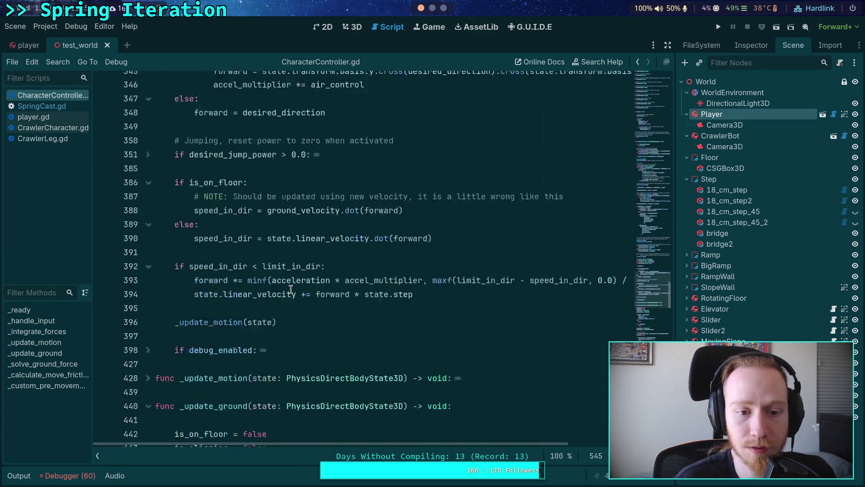
pyautogui.scroll(4, 287, 288)
pyautogui.scroll(15, 204, 261)
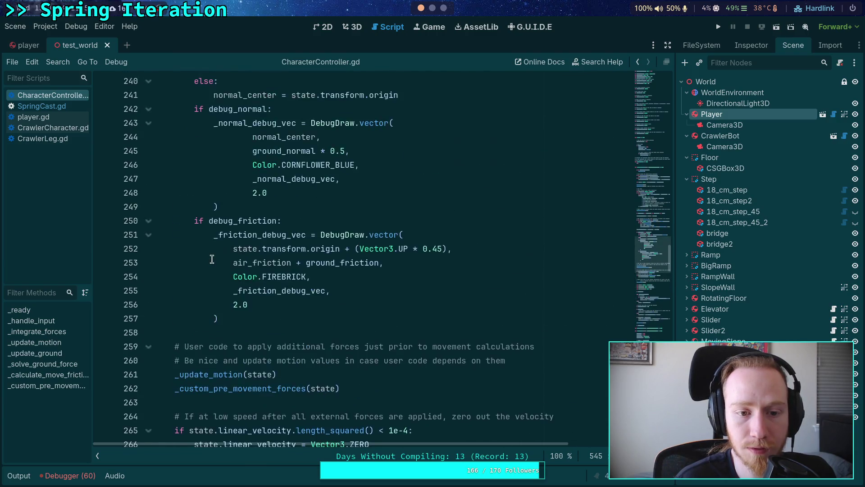
pyautogui.scroll(-5, 272, 279)
pyautogui.scroll(-3, 272, 280)
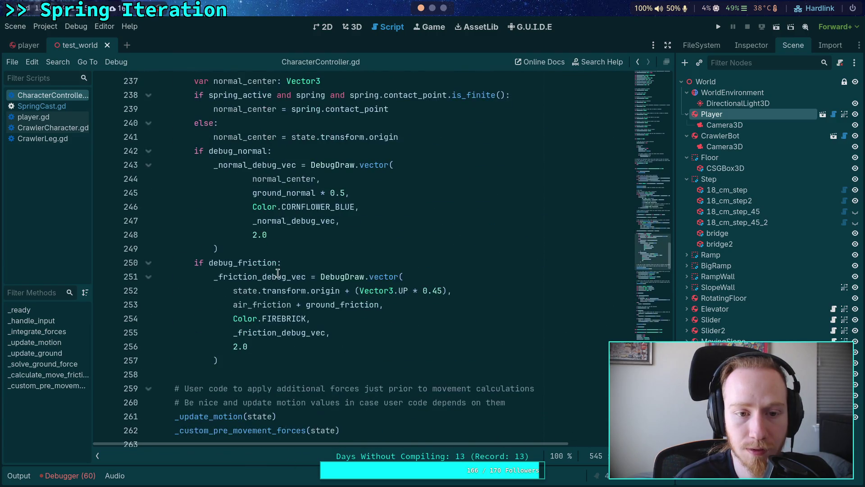
pyautogui.scroll(9, 278, 273)
pyautogui.scroll(-12, 278, 273)
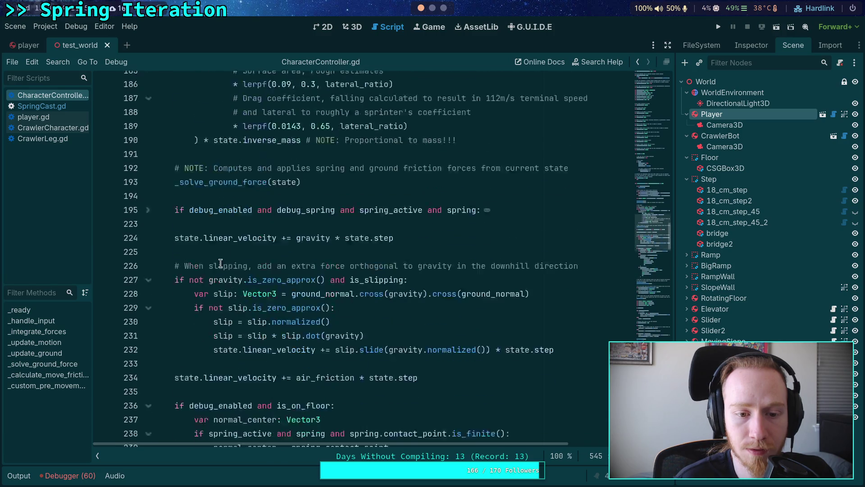
pyautogui.scroll(-4, 301, 263)
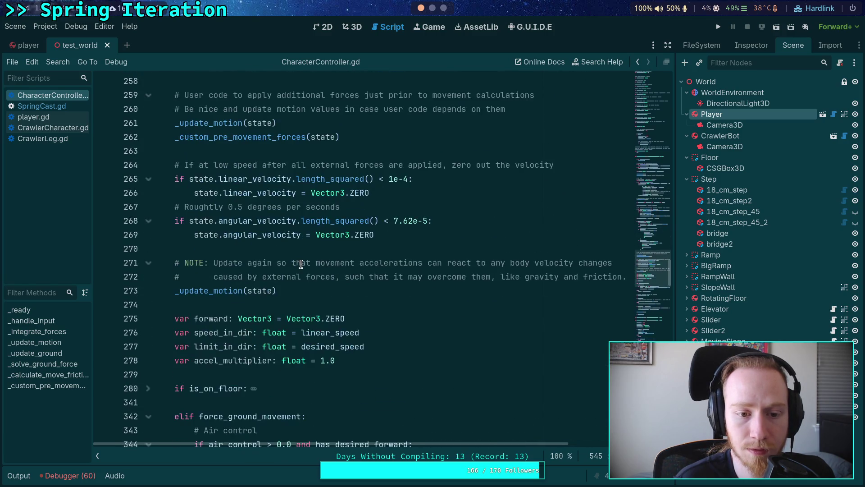
pyautogui.scroll(-9, 301, 264)
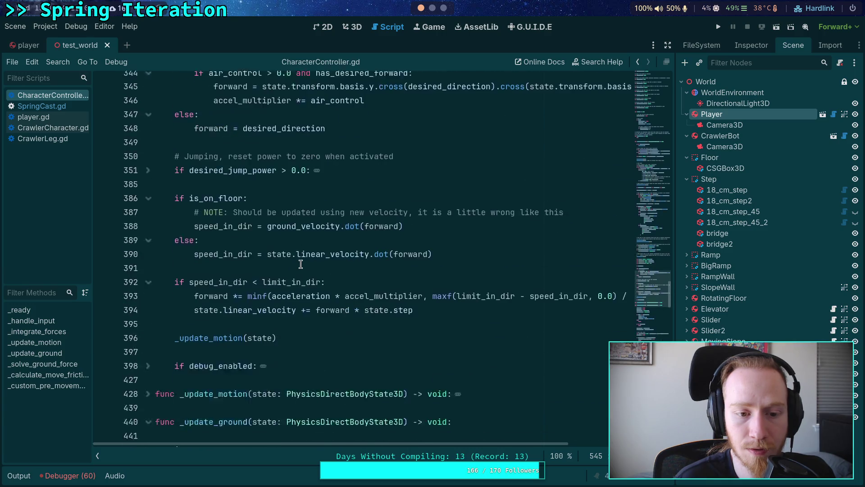
pyautogui.scroll(15, 300, 264)
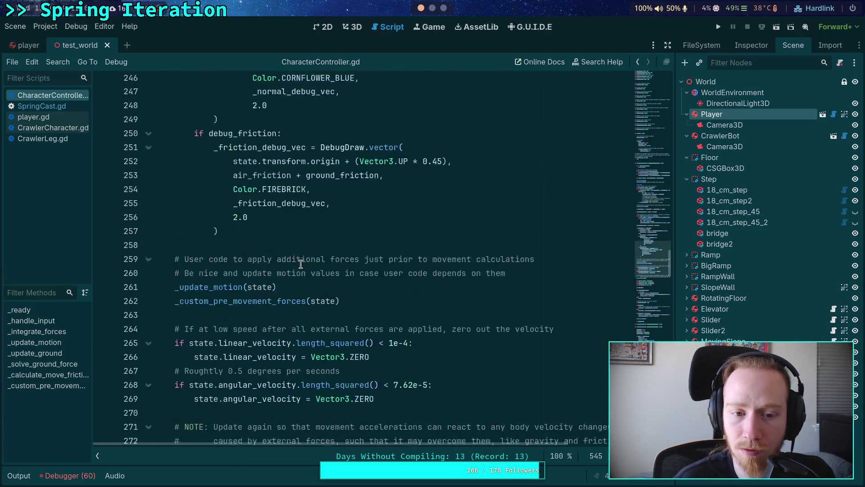
pyautogui.scroll(8, 301, 264)
pyautogui.click(373, 271)
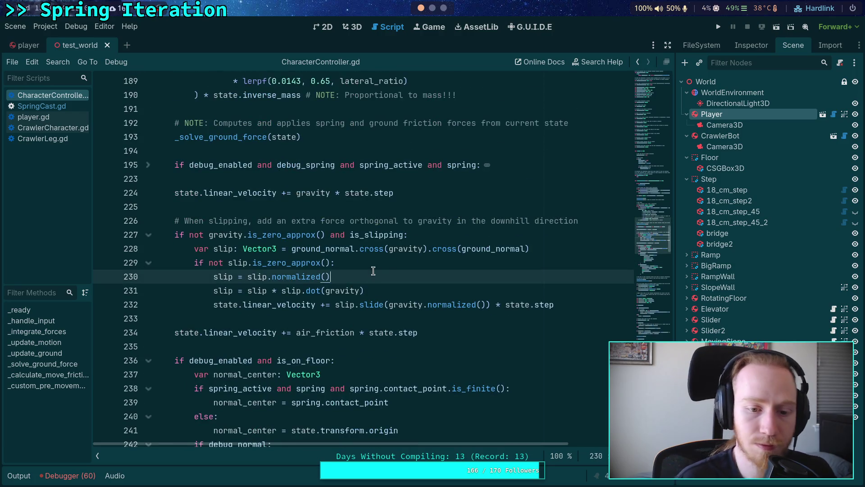
pyautogui.hotkey('ctrl', 'f')
pyautogui.write('ground_fri')
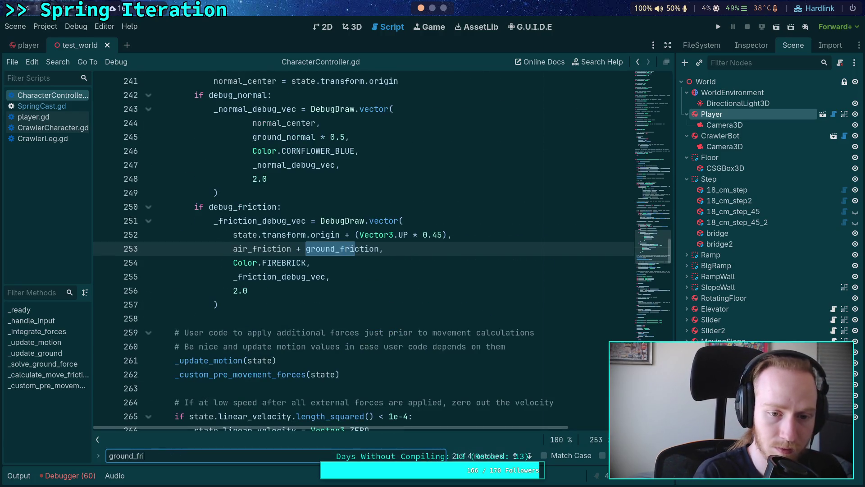
pyautogui.write('ction')
pyautogui.click(530, 455)
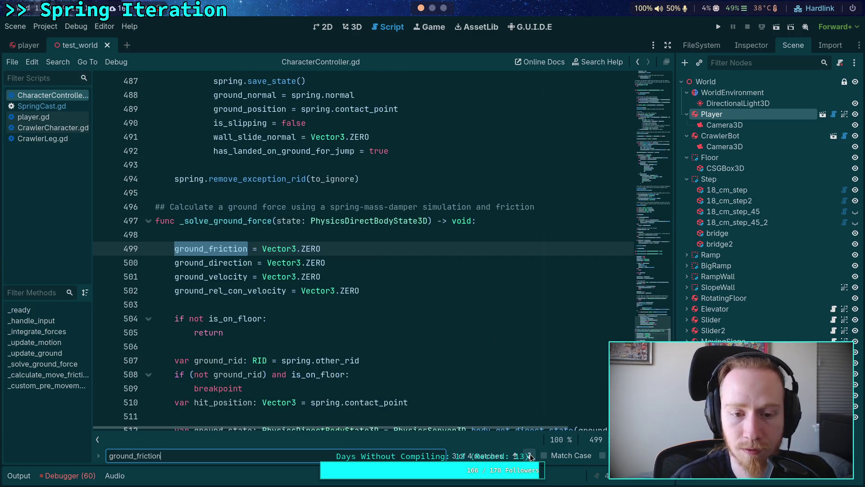
pyautogui.click(530, 453)
pyautogui.click(530, 453)
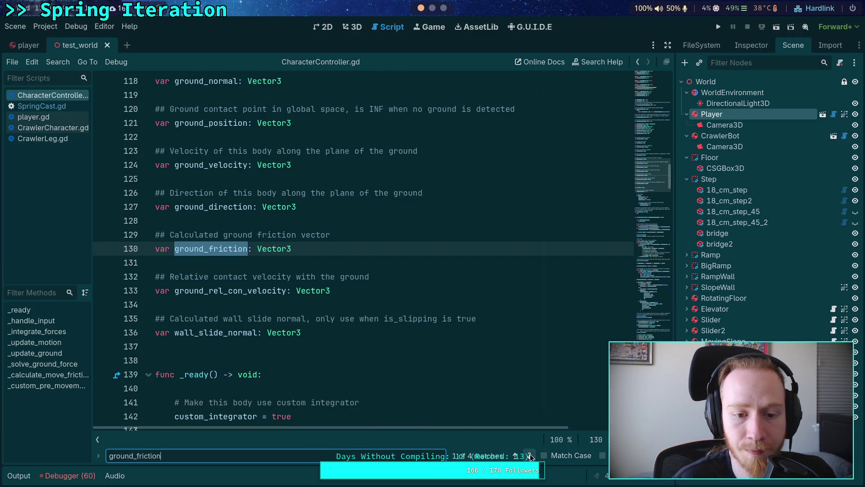
pyautogui.click(530, 453)
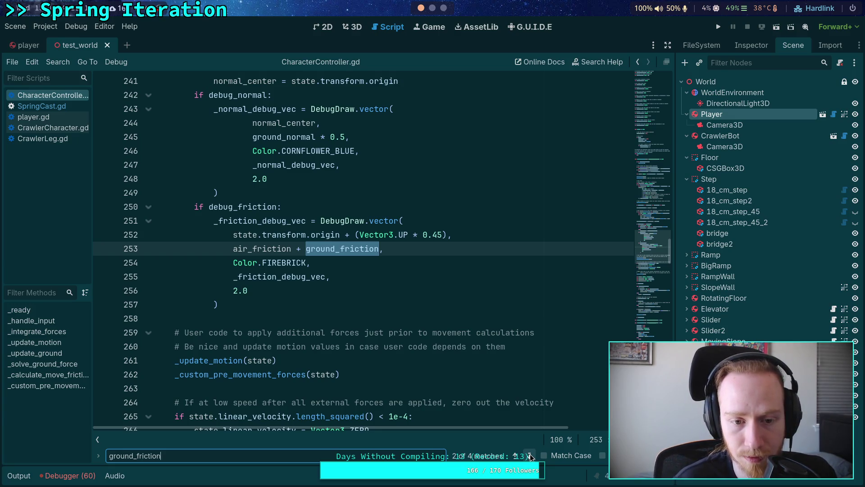
pyautogui.click(530, 454)
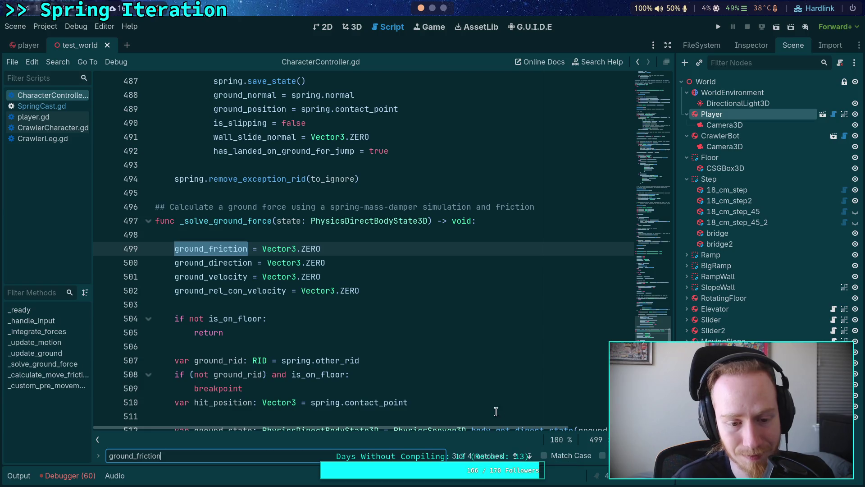
pyautogui.press('Return')
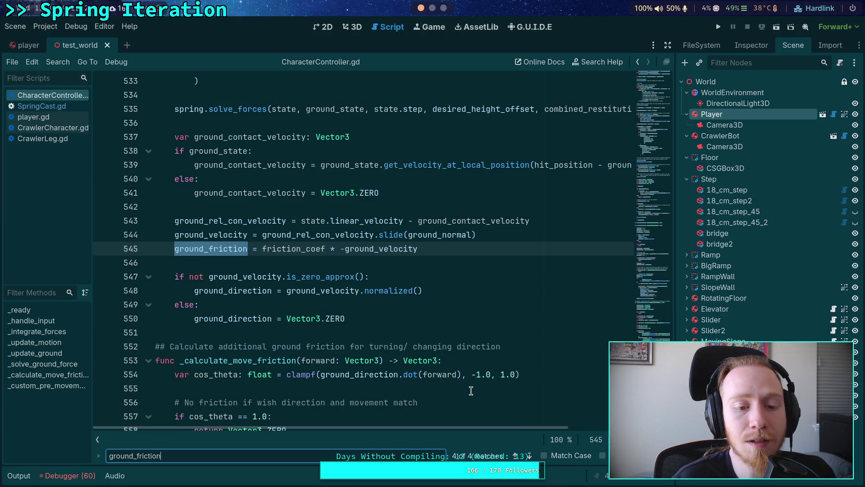
pyautogui.scroll(2, 471, 391)
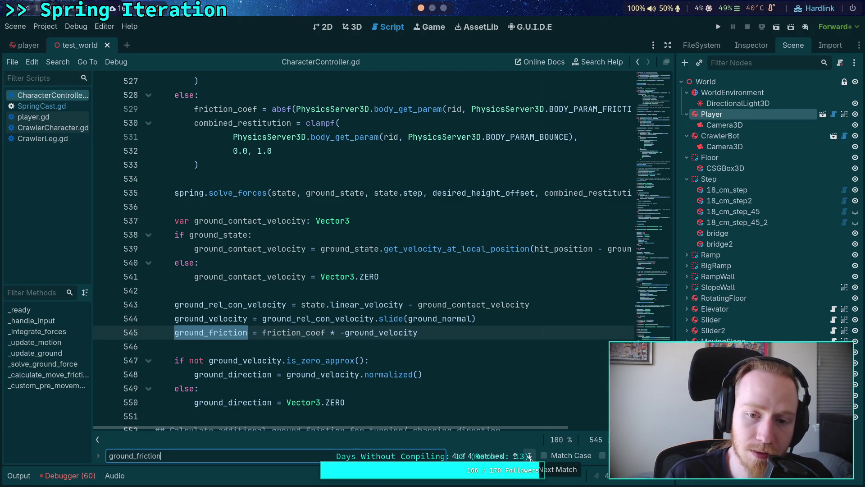
pyautogui.click(529, 457)
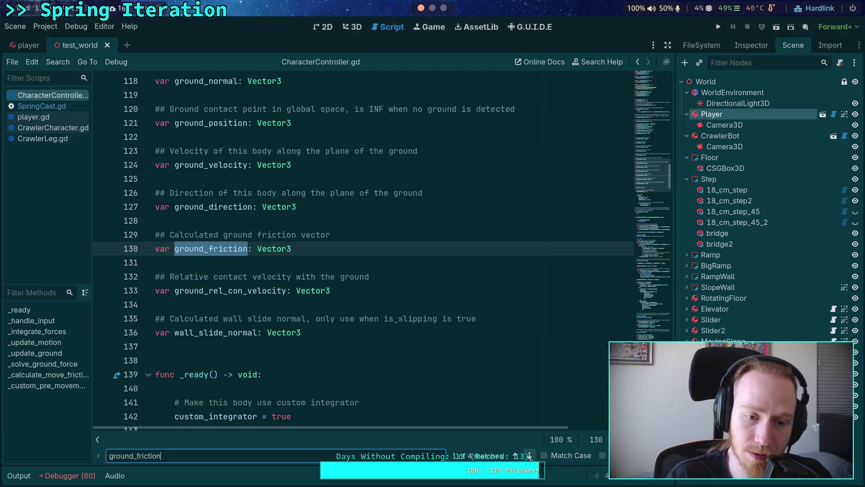
pyautogui.scroll(-4, 378, 341)
pyautogui.scroll(-10, 433, 326)
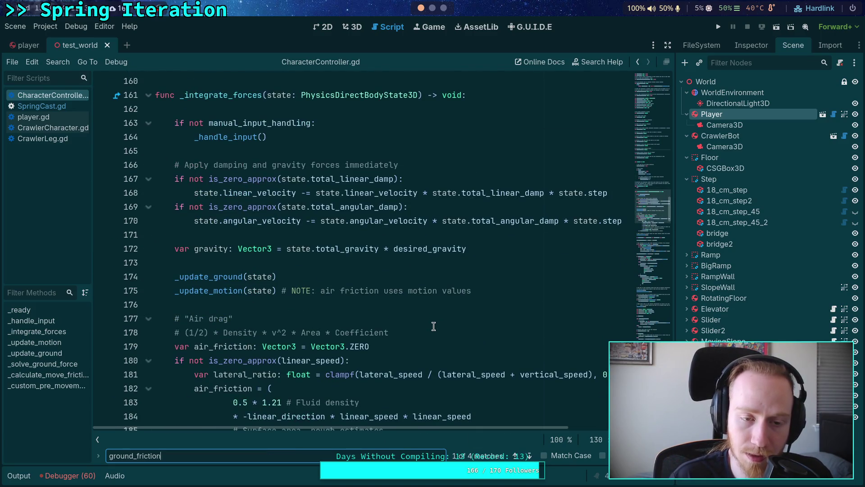
pyautogui.scroll(-4, 434, 327)
pyautogui.scroll(4, 434, 326)
pyautogui.scroll(-4, 434, 327)
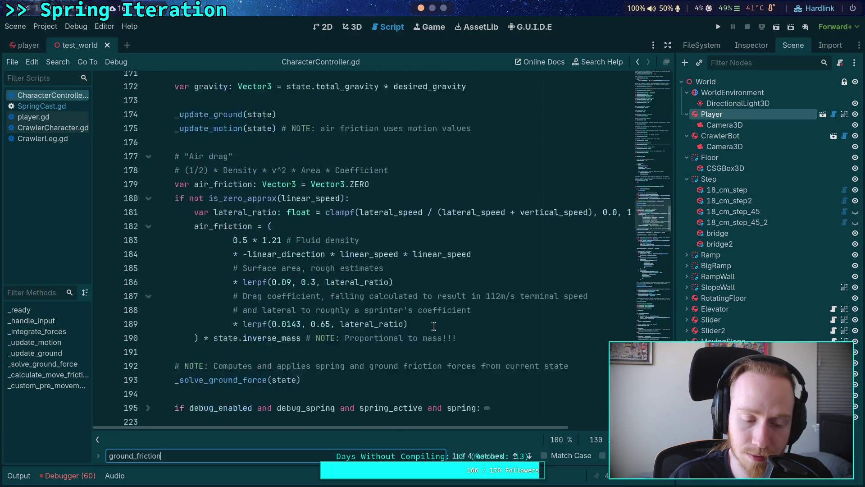
pyautogui.scroll(-1, 434, 326)
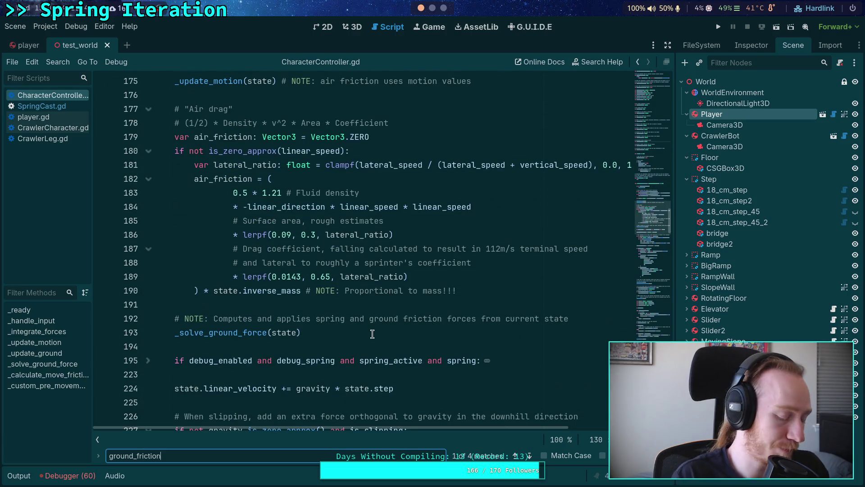
pyautogui.press('super+2')
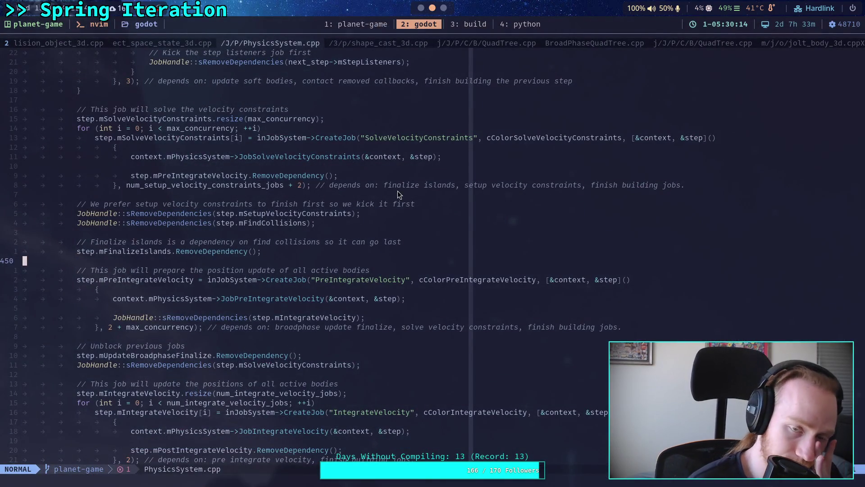
pyautogui.click(387, 20)
pyautogui.scroll(4, 496, 270)
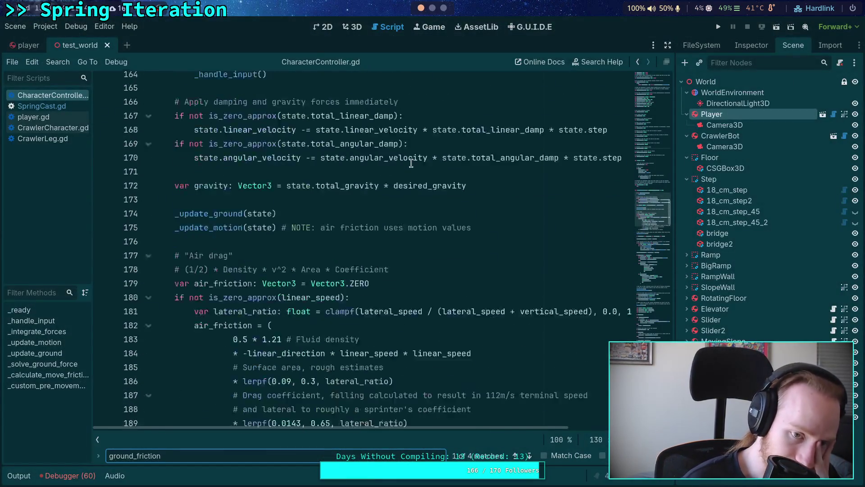
# Step: Find air_friction and make line 234 add (air_friction + ground_friction) * state.step, then save
pyautogui.press('Home')
pyautogui.press('Delete')
pyautogui.press('Delete')
pyautogui.press('Delete')
pyautogui.write('air')
pyautogui.scroll(-4, 410, 283)
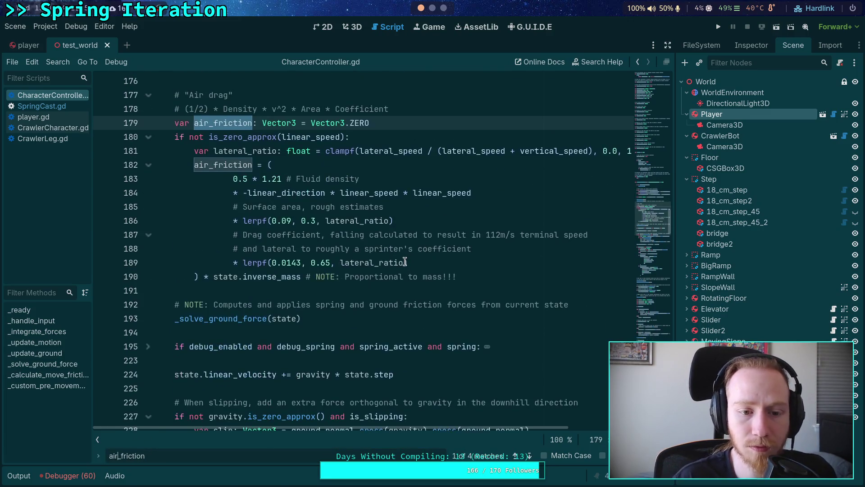
pyautogui.scroll(-2, 407, 263)
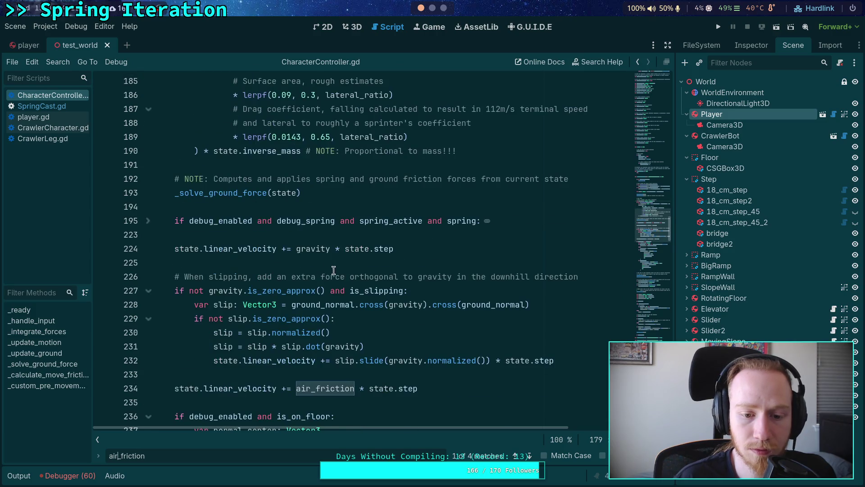
pyautogui.scroll(-3, 334, 270)
pyautogui.click(296, 264)
pyautogui.write('(')
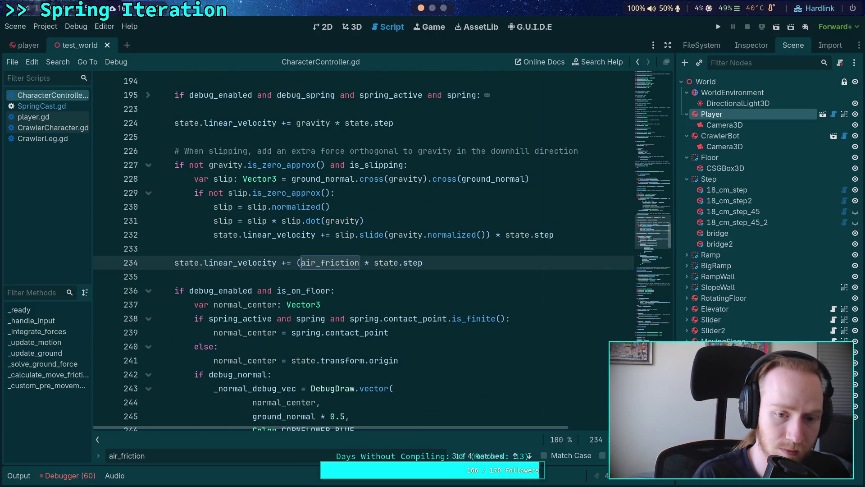
pyautogui.press('Right')
pyautogui.press('Right')
pyautogui.press('Right')
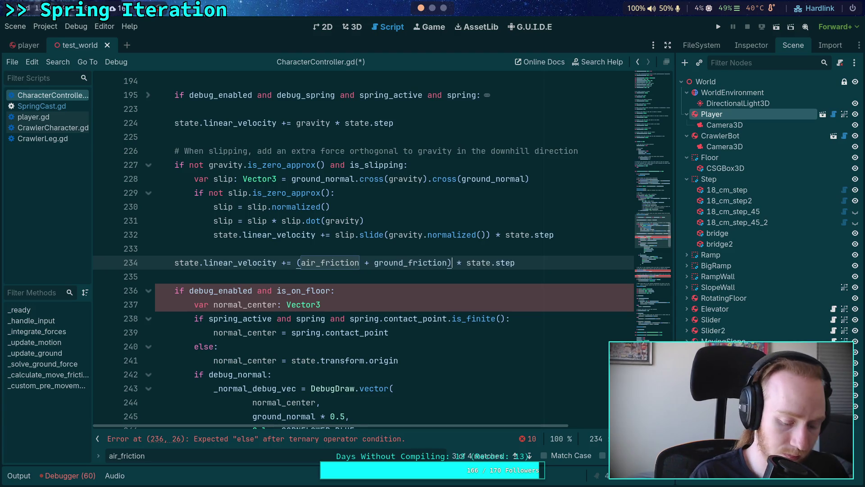
pyautogui.hotkey('ctrl', 's')
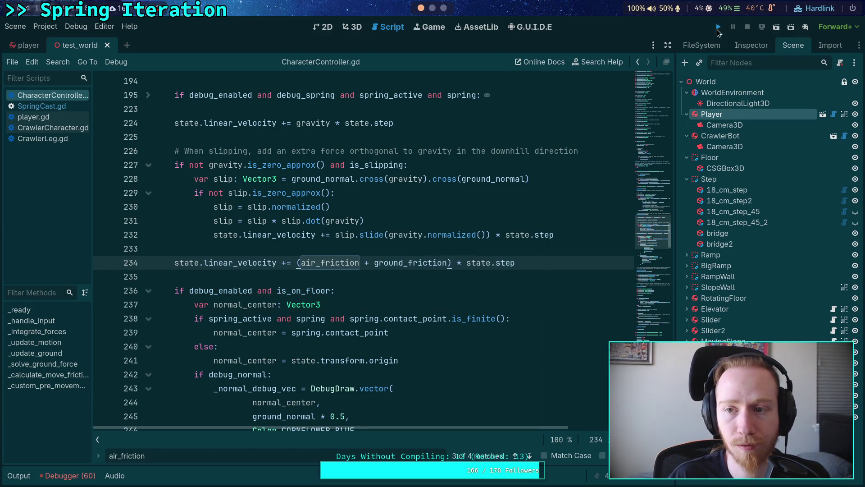
# Step: Run the game, play-test the stairs in fullscreen, then restore it beside the editor
pyautogui.click(717, 27)
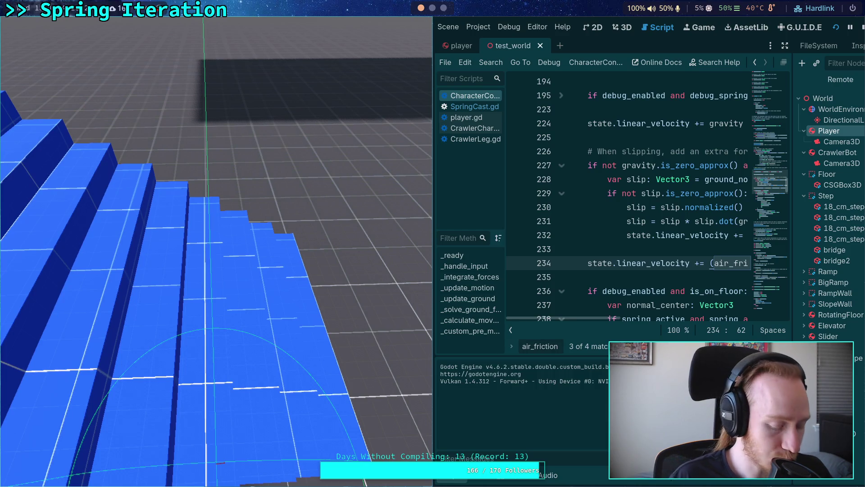
pyautogui.press('super+f')
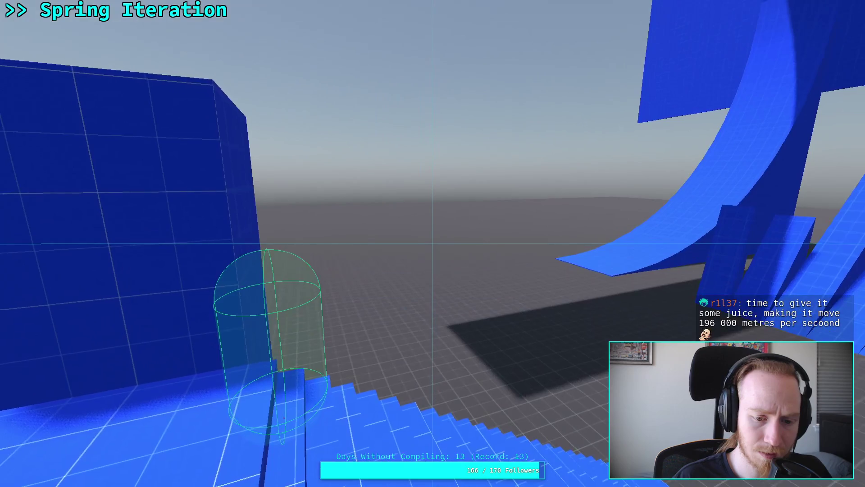
pyautogui.press('super+f')
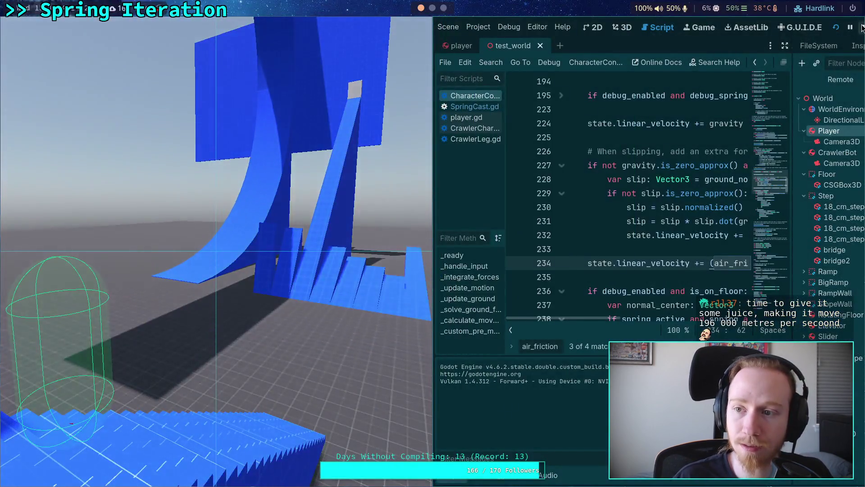
# Step: Stop the game, check the Player's debug_spring and debug_normal settings in the Inspector, and relaunch
pyautogui.click(862, 27)
pyautogui.click(46, 26)
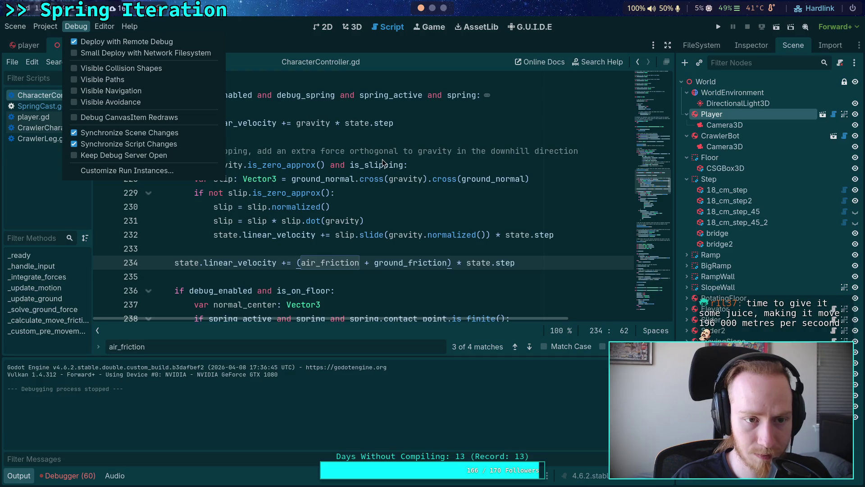
pyautogui.click(760, 83)
pyautogui.click(751, 45)
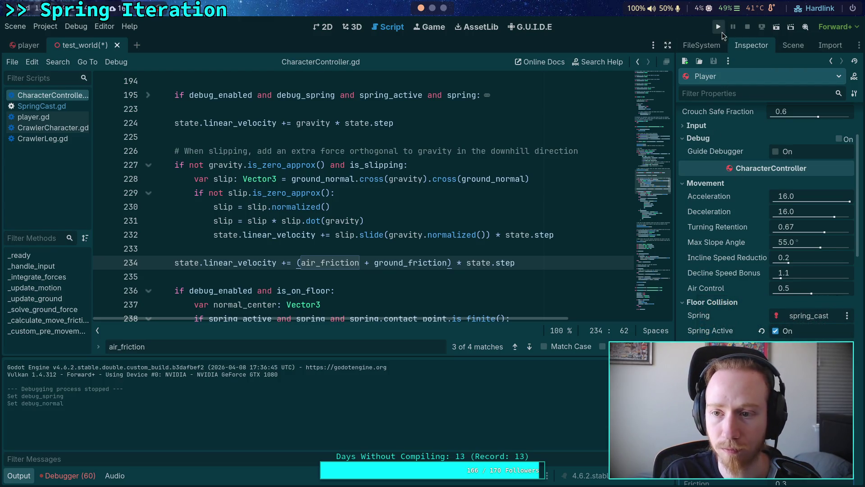
pyautogui.click(719, 28)
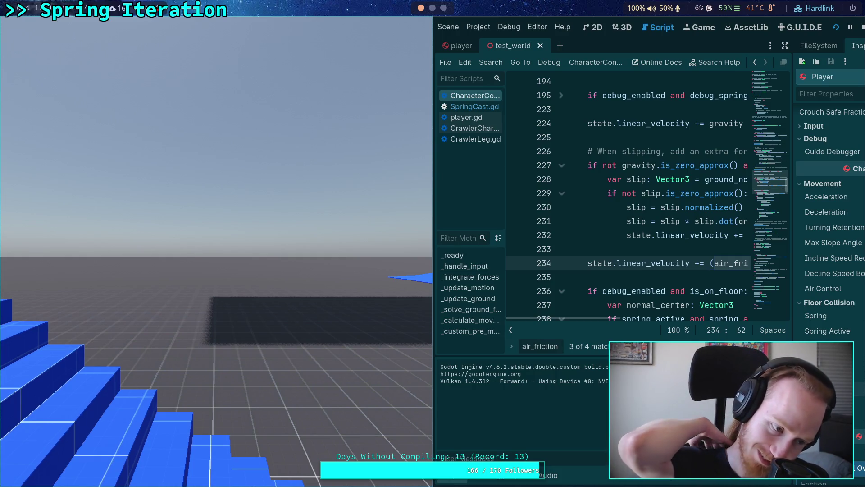
pyautogui.press('super+f')
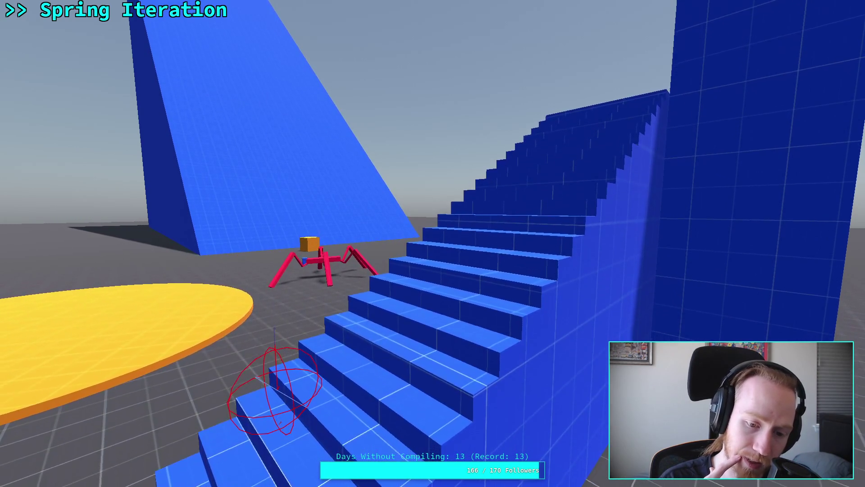
pyautogui.press('F11')
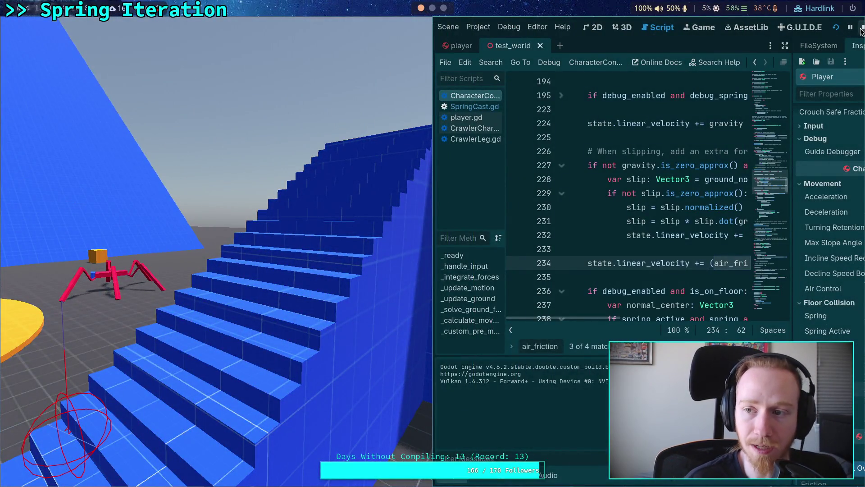
# Step: Stop the game, highlight gravity on line 224, and place the caret at the end of line 232
pyautogui.click(862, 29)
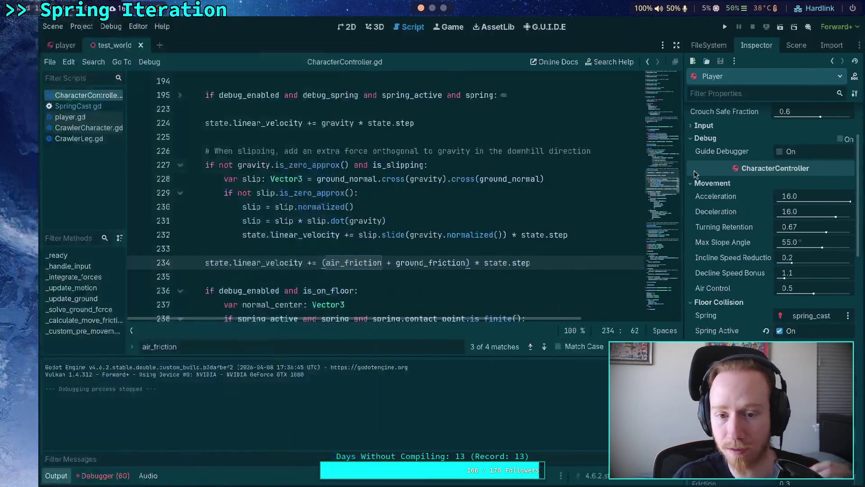
pyautogui.scroll(3, 250, 212)
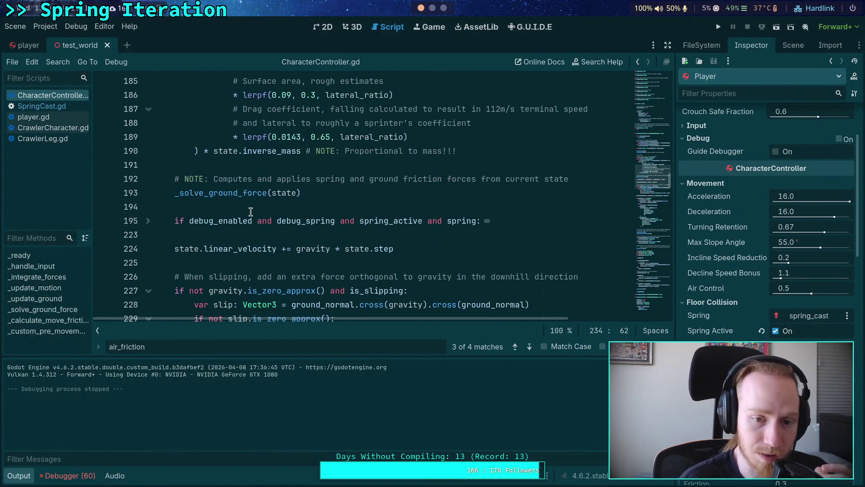
pyautogui.doubleClick(308, 248)
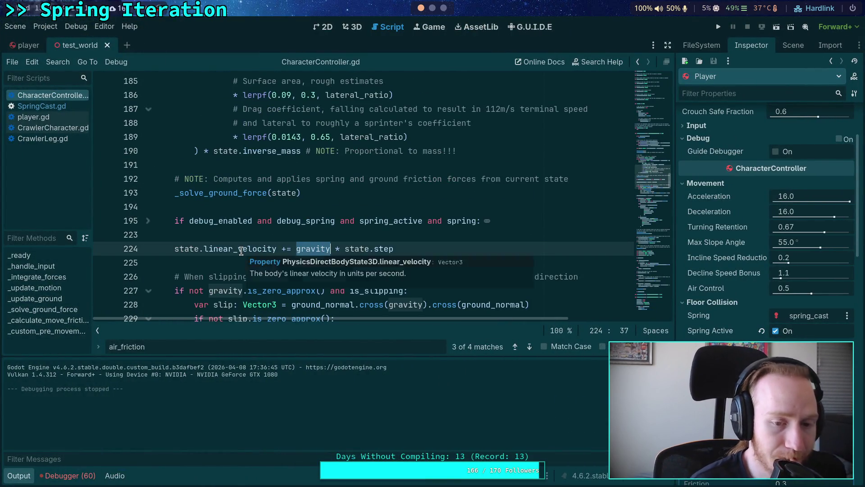
pyautogui.scroll(7, 272, 233)
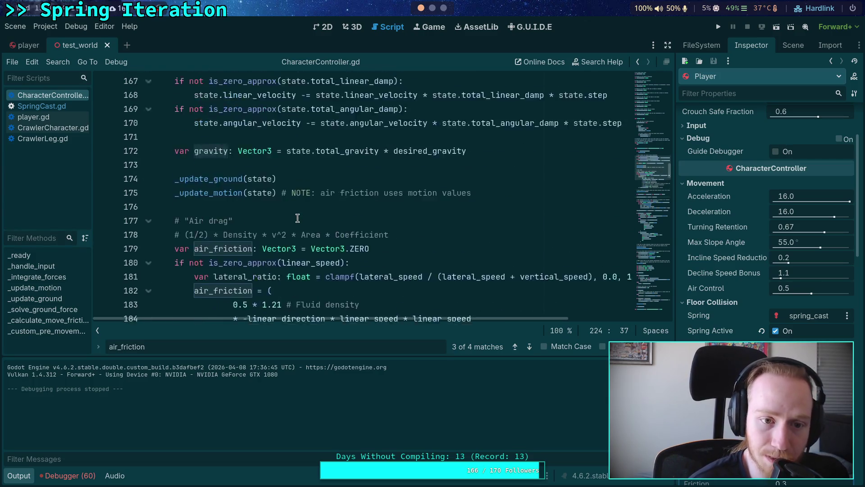
pyautogui.scroll(1, 292, 220)
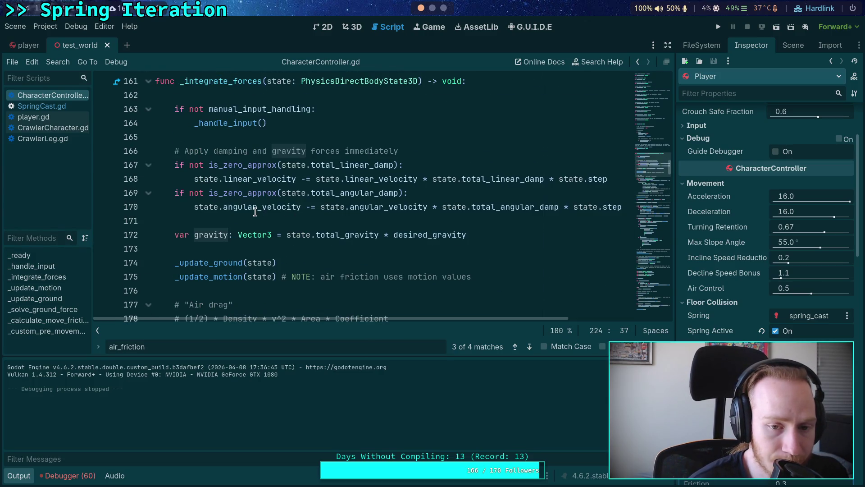
pyautogui.scroll(-9, 189, 216)
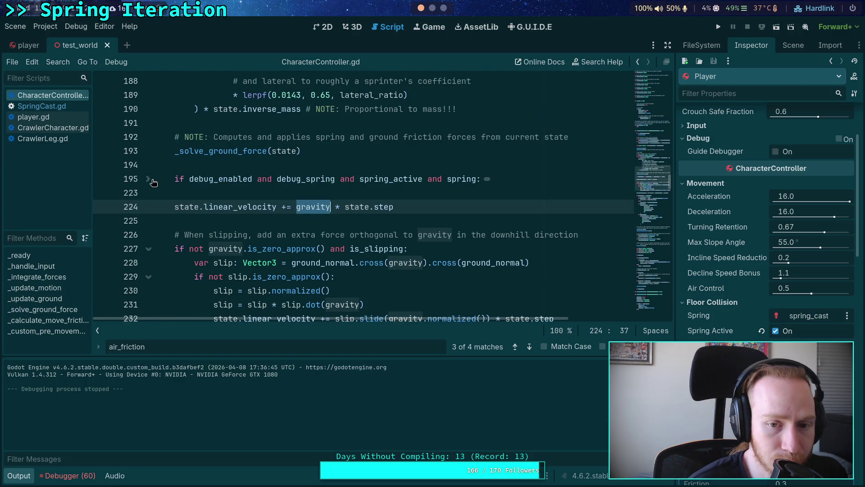
pyautogui.scroll(-2, 189, 212)
pyautogui.scroll(1, 224, 220)
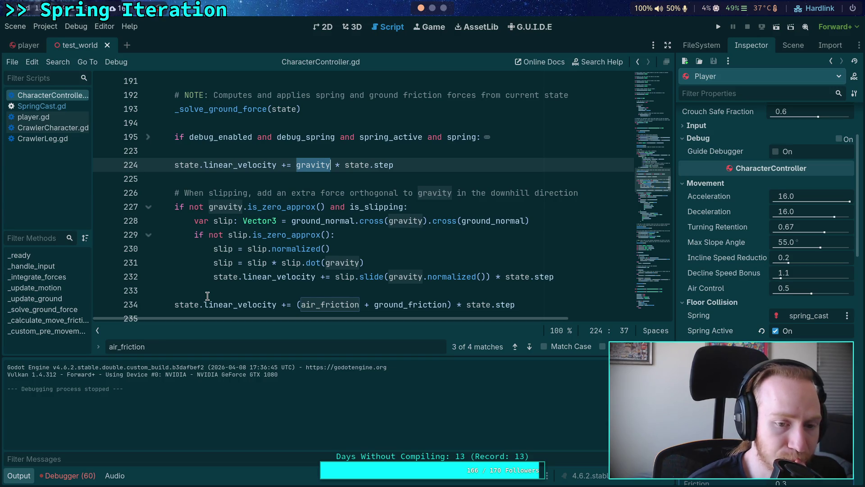
pyautogui.click(578, 277)
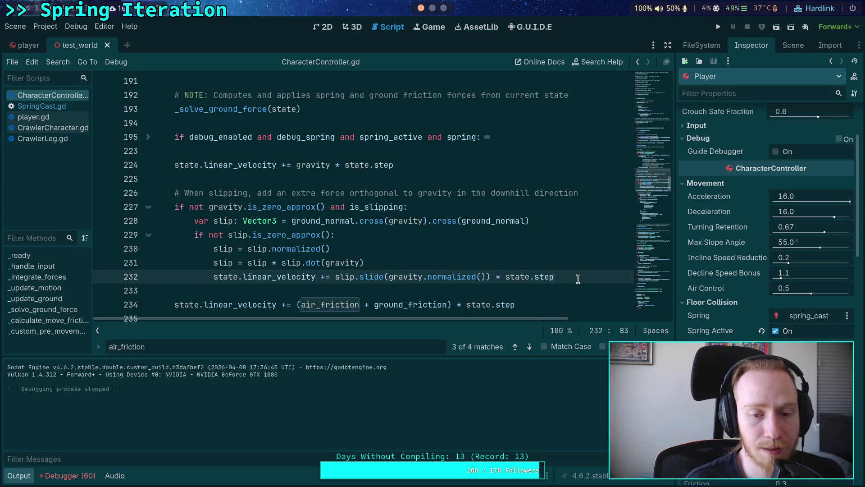
# Step: Add a print(slip) line after line 232, save, and briefly run then stop the game
pyautogui.press('Return')
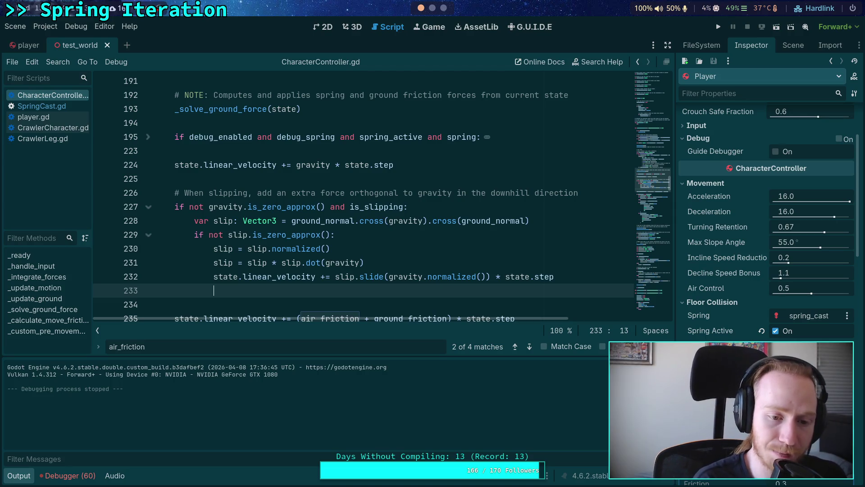
pyautogui.write('prin')
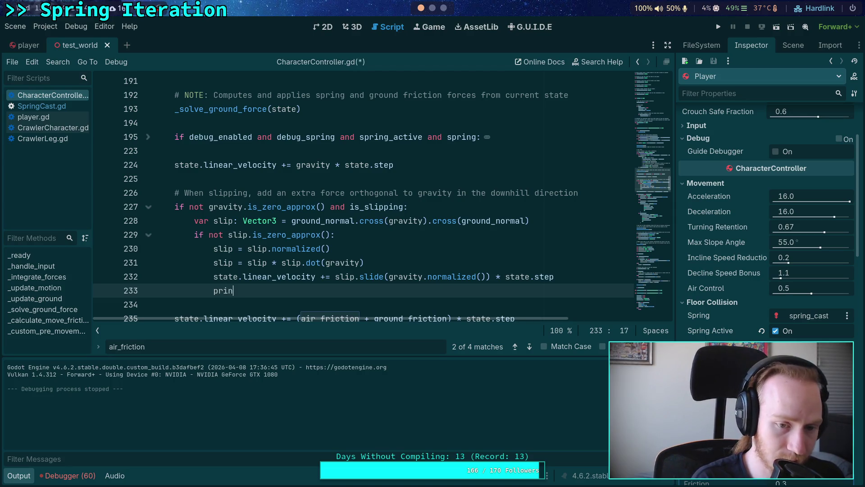
pyautogui.write('t(slip)')
pyautogui.hotkey('ctrl', 's')
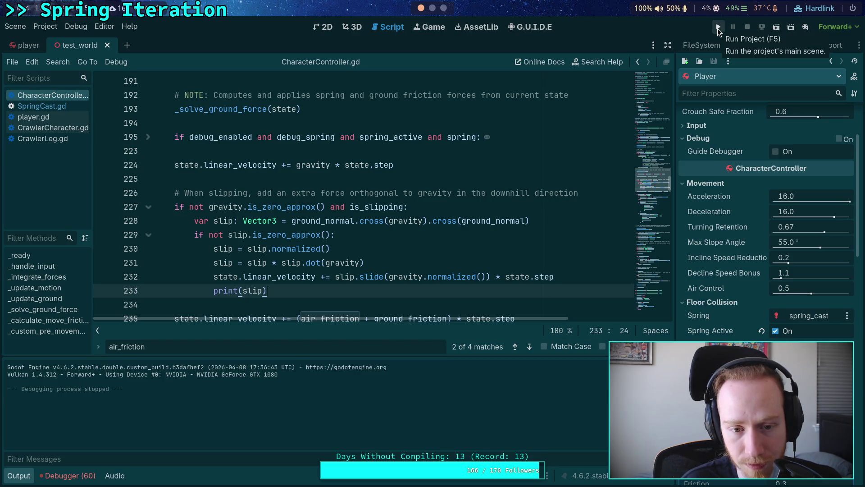
pyautogui.click(718, 28)
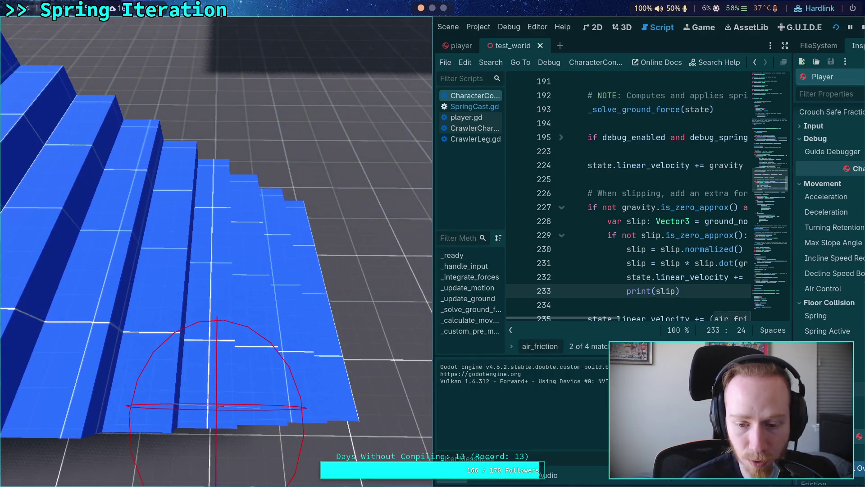
pyautogui.click(860, 27)
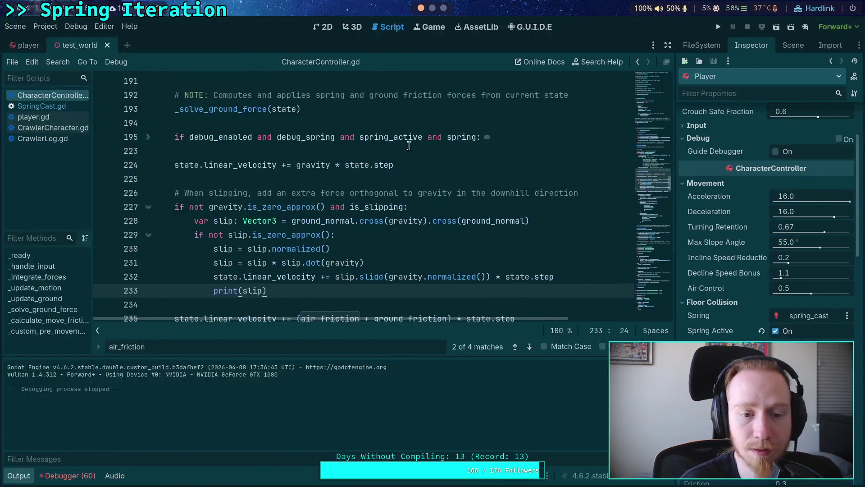
# Step: Delete the print(slip) line and its leftover empty line, then run the project
pyautogui.tripleClick(285, 293)
pyautogui.press('BackSpace')
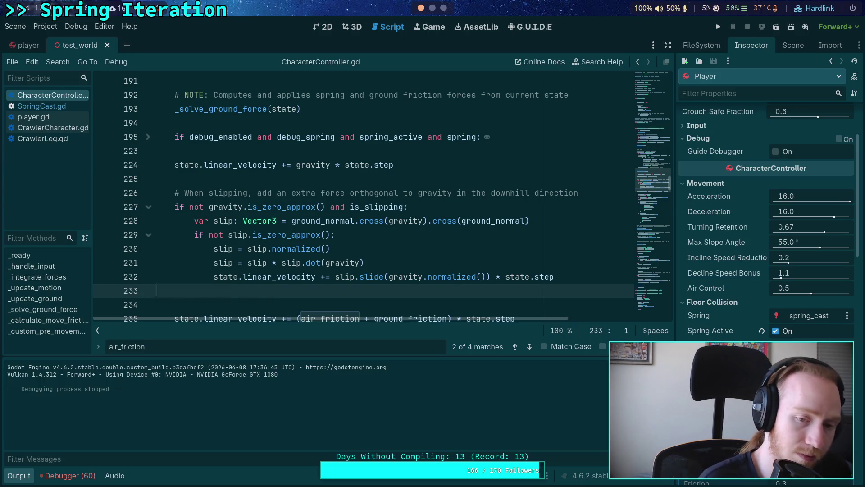
pyautogui.press('BackSpace')
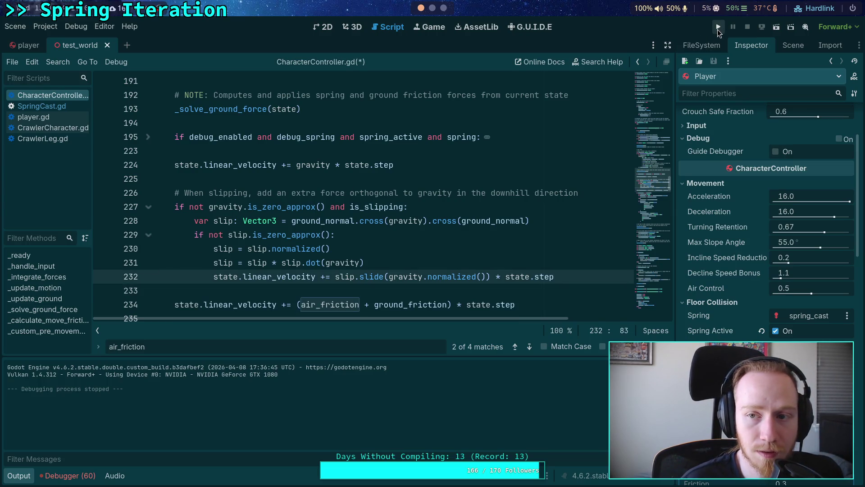
pyautogui.click(717, 28)
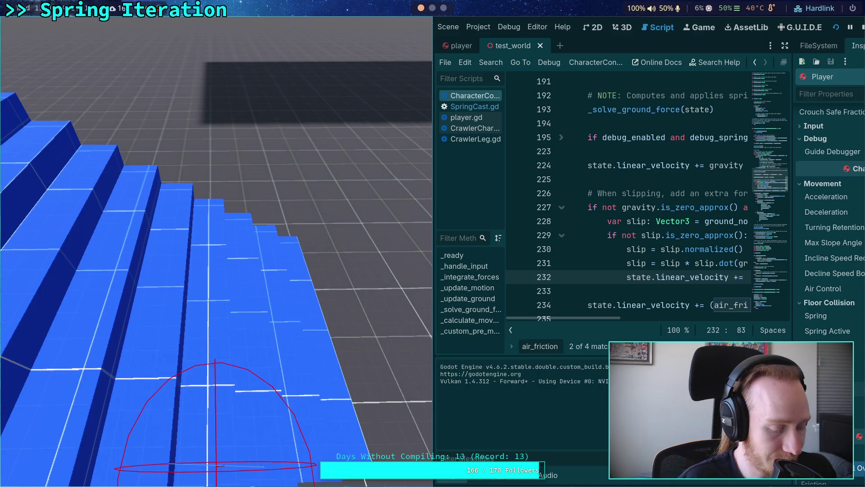
# Step: Set a breakpoint on line 172's gravity calculation
pyautogui.scroll(1, 589, 206)
pyautogui.scroll(12, 589, 206)
pyautogui.scroll(-3, 592, 212)
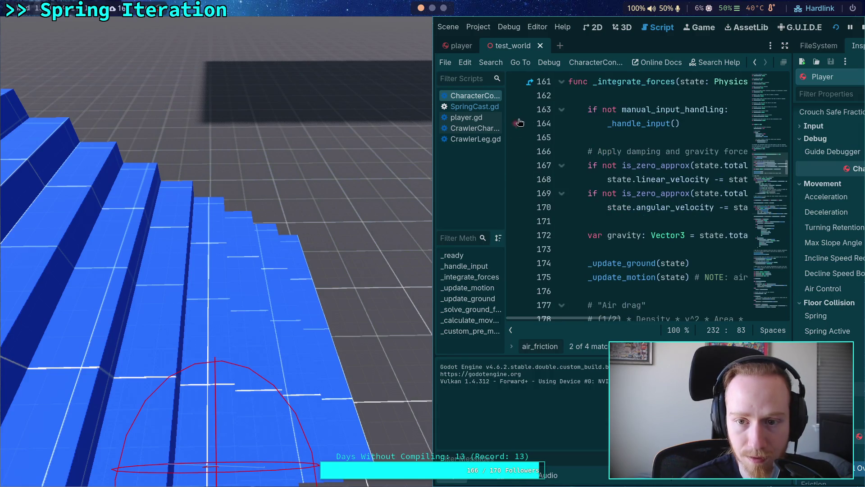
pyautogui.click(516, 235)
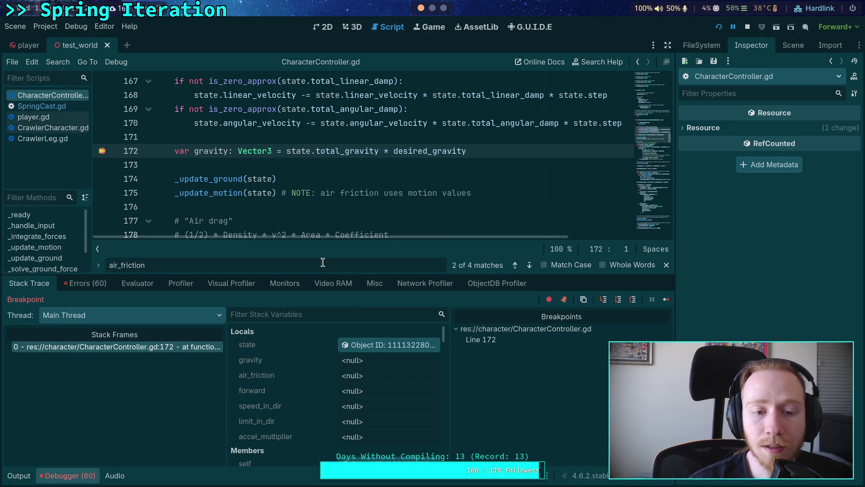
# Step: Step over from line 172 through the gravity and air-drag code to the _solve_ground_force call on line 193
pyautogui.click(618, 299)
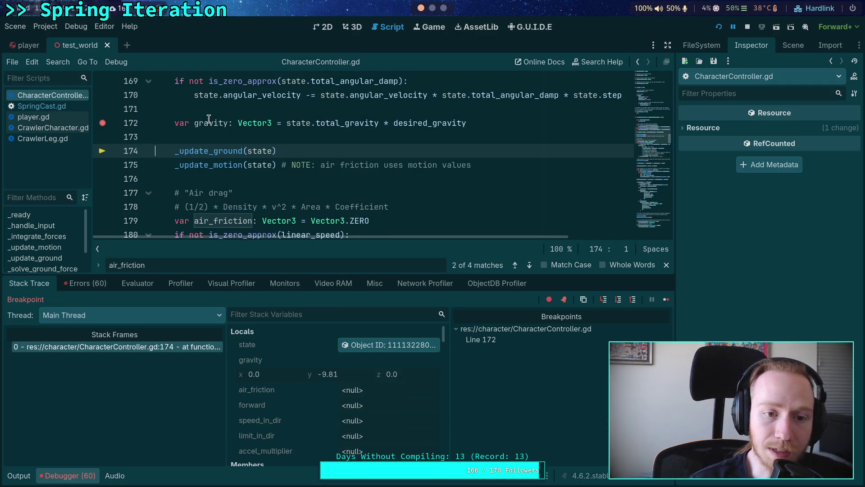
pyautogui.moveTo(208, 118)
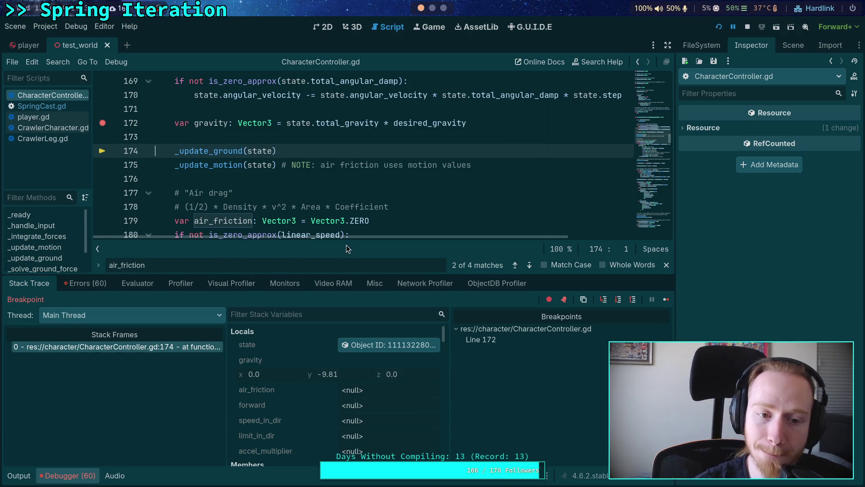
pyautogui.scroll(-1, 363, 222)
pyautogui.click(619, 301)
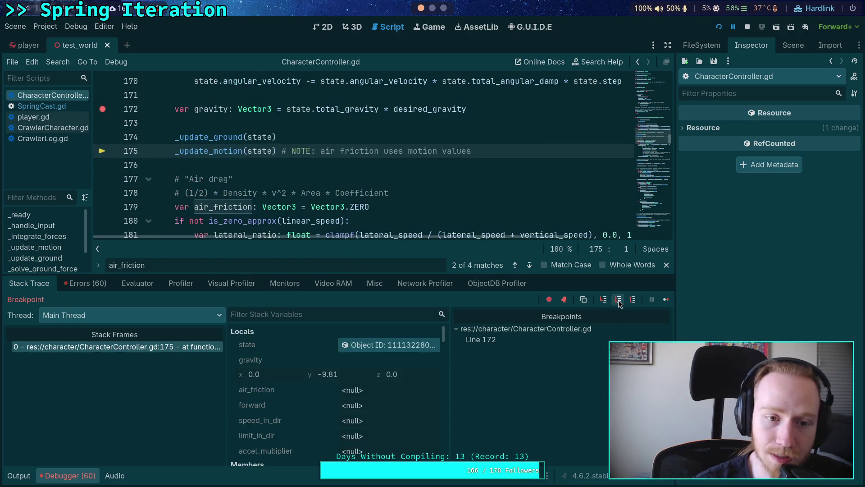
pyautogui.click(619, 301)
pyautogui.click(619, 301)
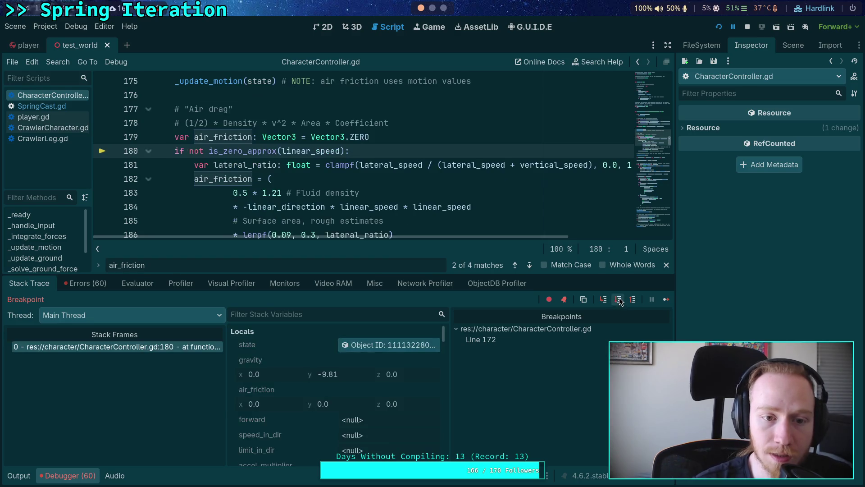
pyautogui.click(619, 301)
pyautogui.click(619, 301)
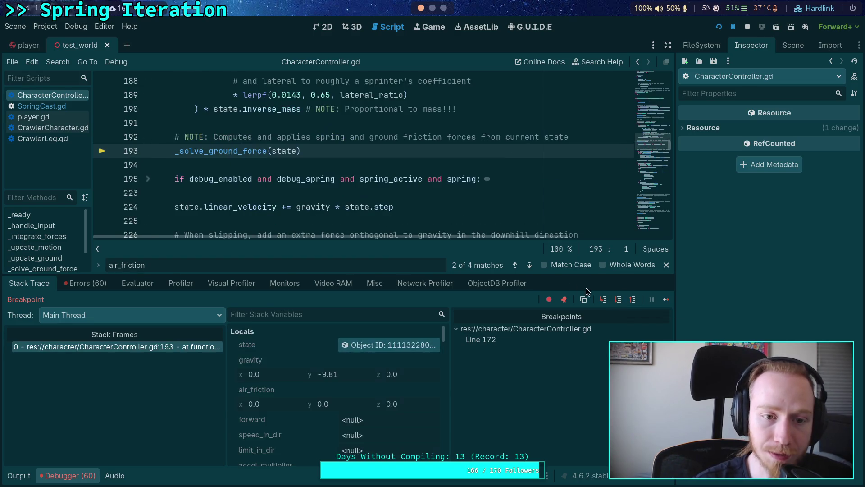
pyautogui.scroll(4, 266, 184)
pyautogui.moveTo(225, 169)
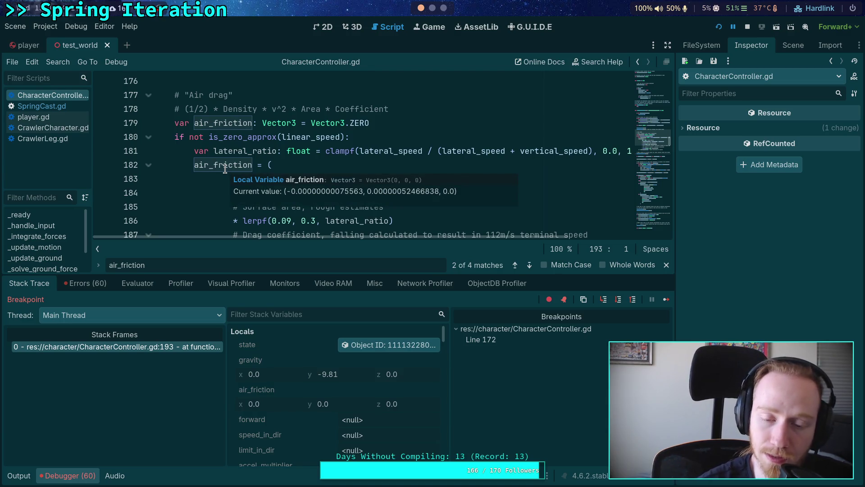
pyautogui.scroll(-5, 167, 170)
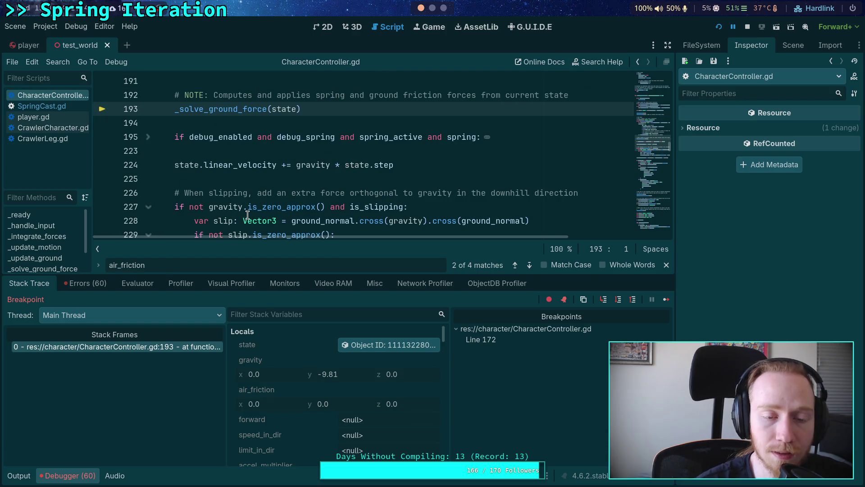
pyautogui.scroll(1, 212, 212)
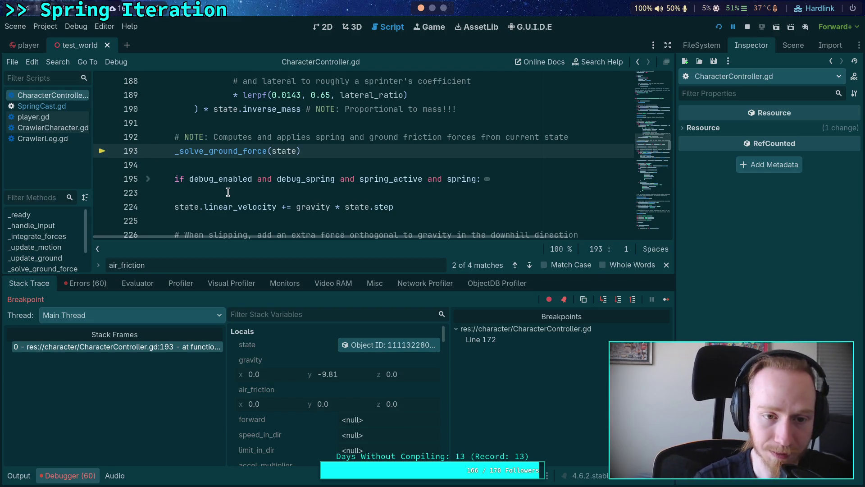
# Step: Inspect the remote body state, step to line 195, and fold the debug spring drawing block
pyautogui.click(381, 349)
pyautogui.scroll(-3, 731, 302)
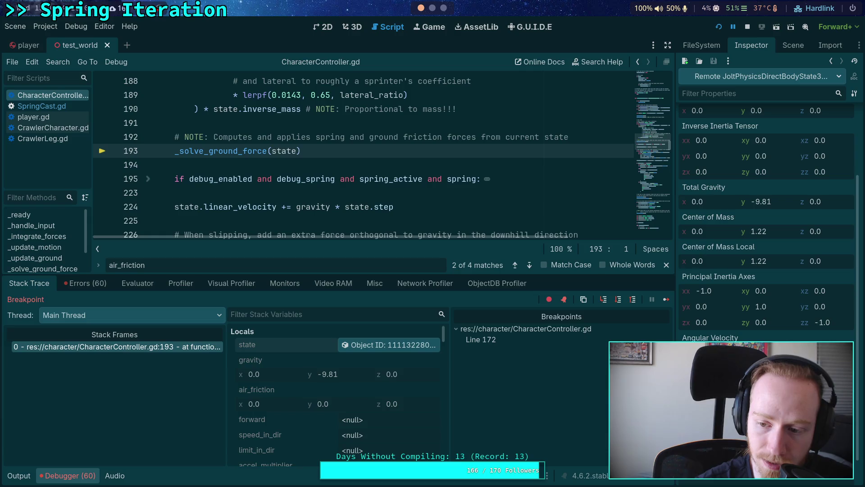
pyautogui.scroll(-1, 377, 162)
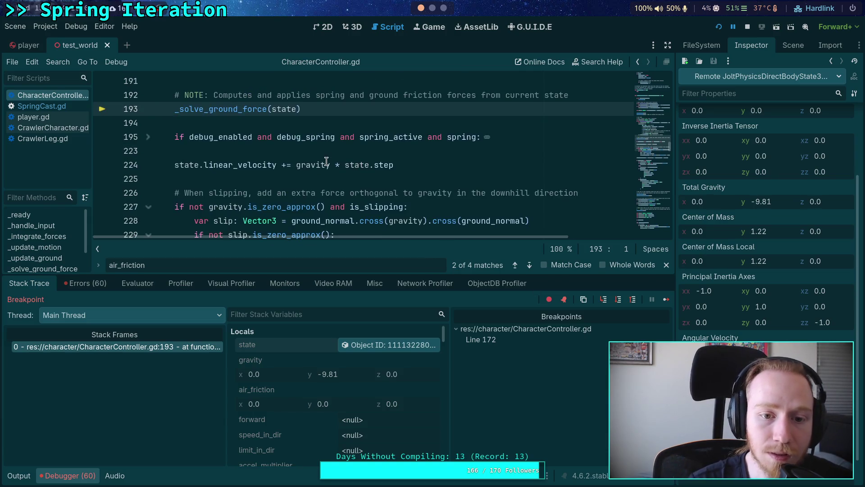
pyautogui.scroll(1, 377, 161)
pyautogui.moveTo(396, 185)
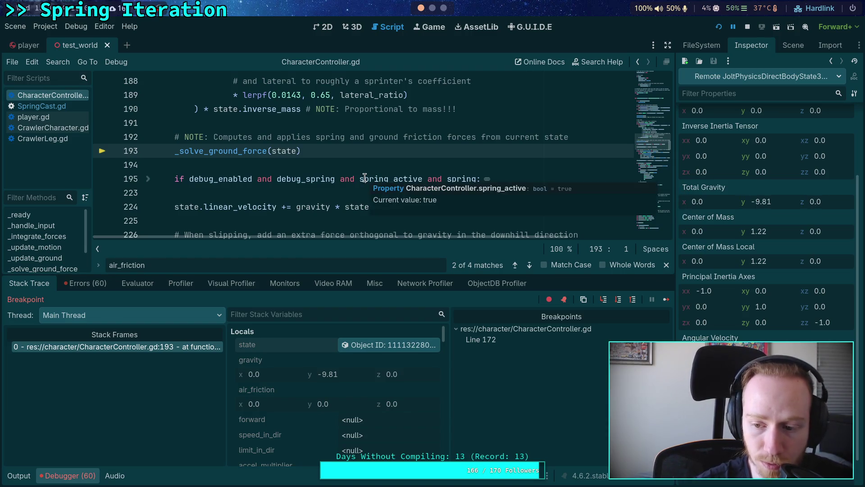
pyautogui.click(618, 300)
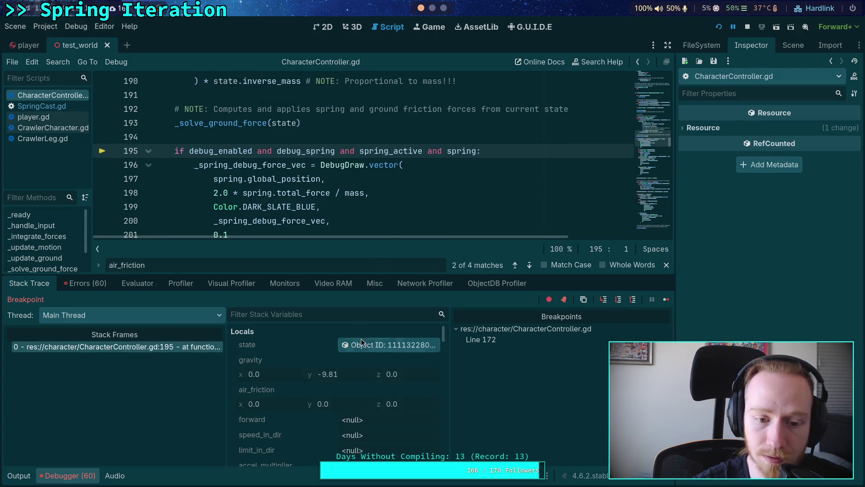
pyautogui.click(360, 343)
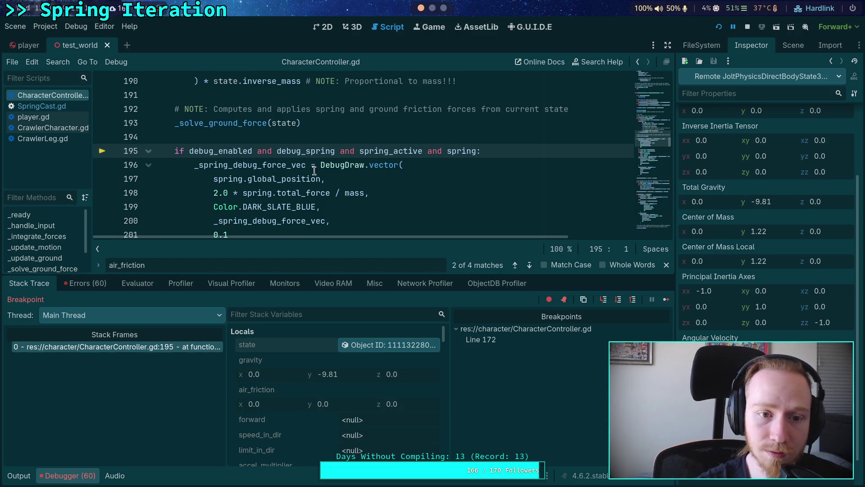
pyautogui.click(148, 152)
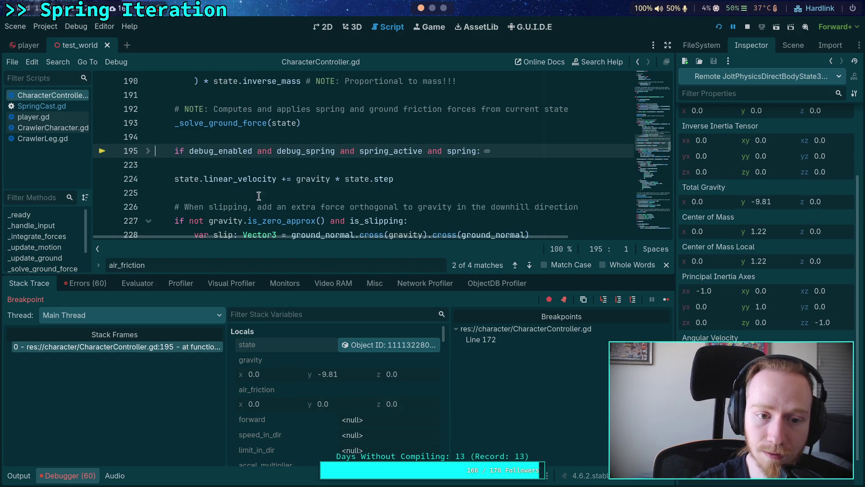
# Step: Run to a temporary breakpoint on line 224, remove it, and step to line 227
pyautogui.click(102, 179)
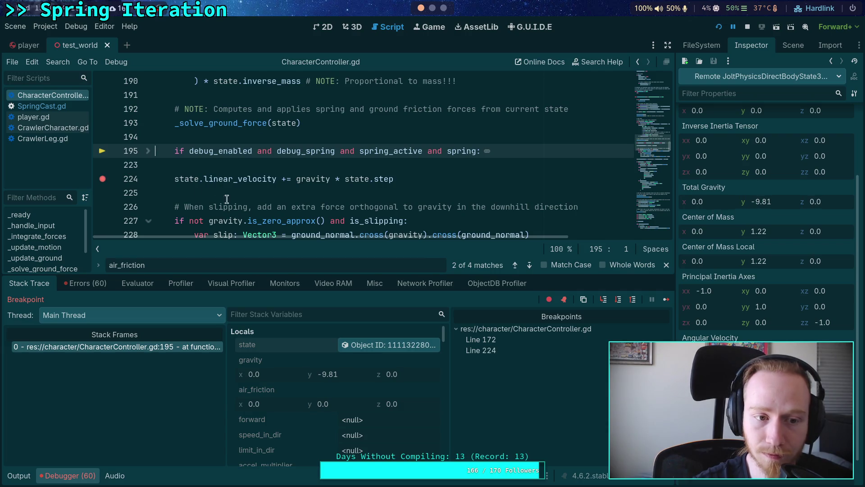
pyautogui.click(666, 299)
pyautogui.click(102, 151)
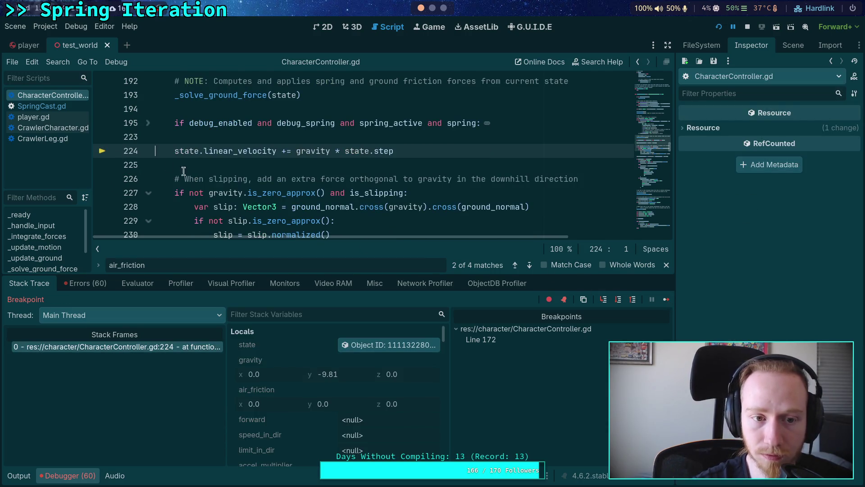
pyautogui.click(618, 300)
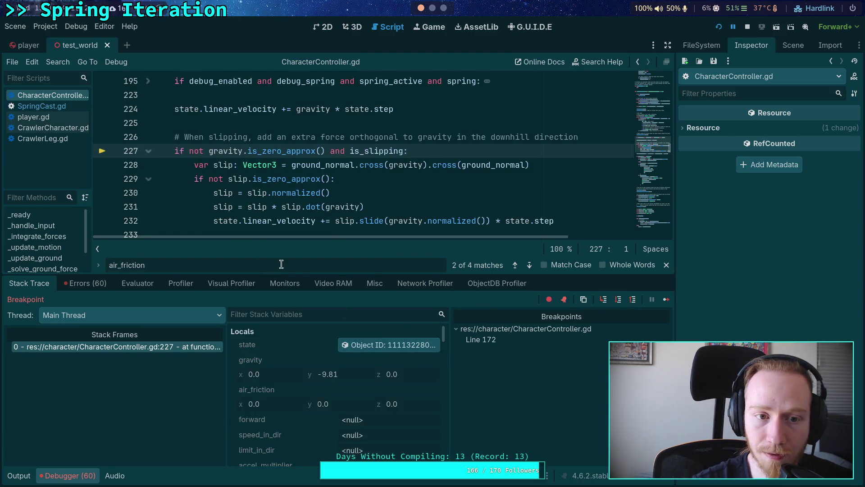
pyautogui.click(366, 344)
pyautogui.scroll(-4, 766, 216)
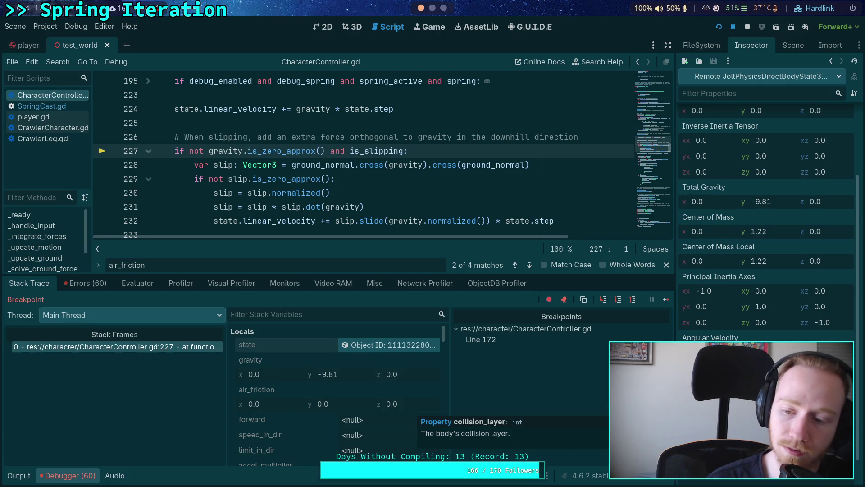
# Step: Step past the slipping block to line 236, inspect the body state, and fold the debug normal block
pyautogui.click(621, 301)
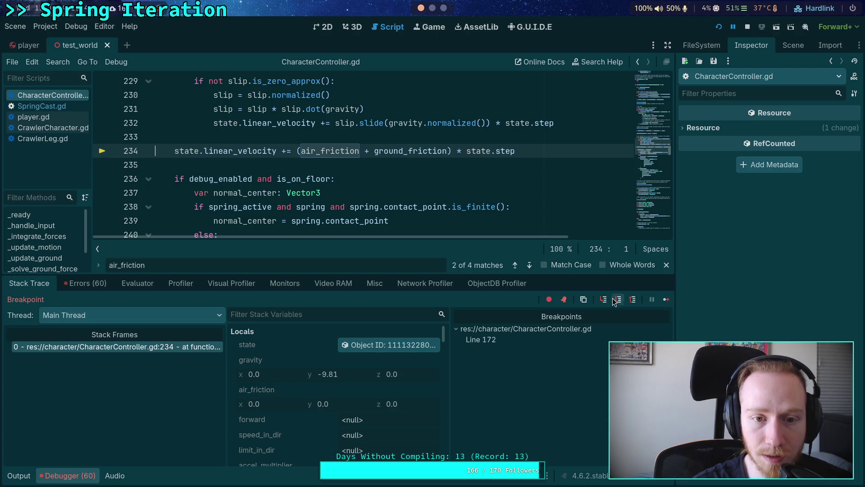
pyautogui.click(621, 301)
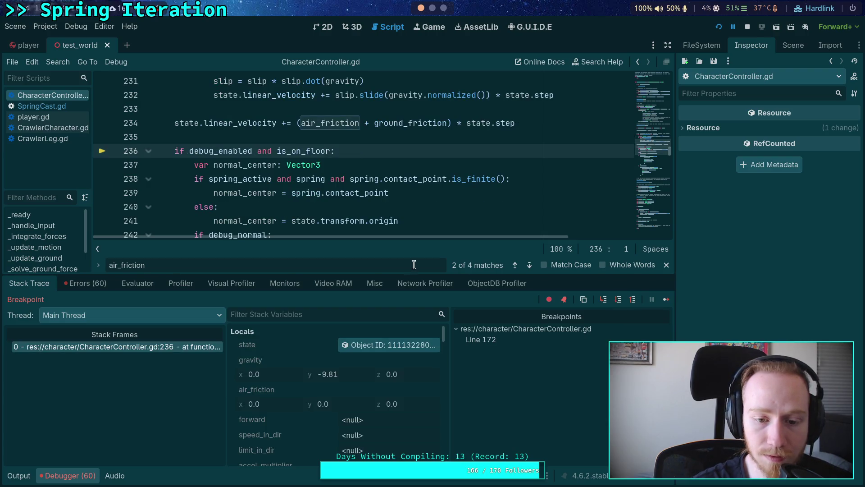
pyautogui.click(387, 345)
pyautogui.scroll(-3, 765, 226)
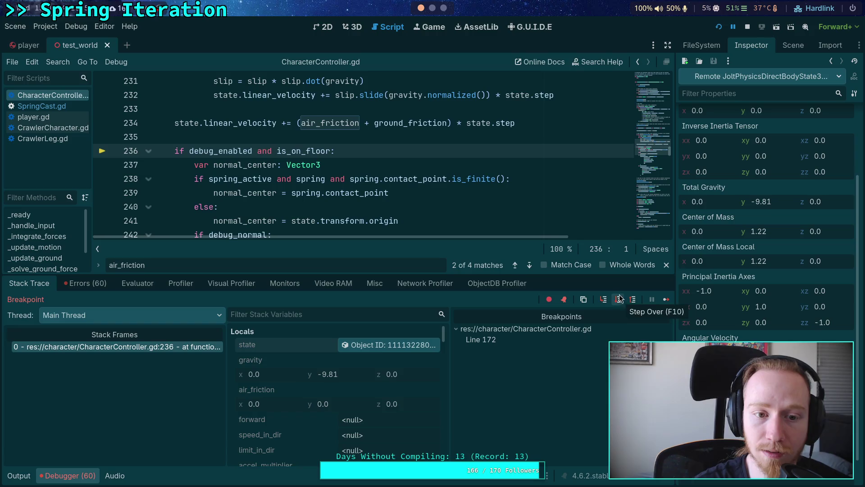
pyautogui.click(149, 150)
pyautogui.scroll(-1, 121, 158)
# Step: Run to a temporary line 261 breakpoint, step over _update_motion, then step into _custom_pre_movement_forces
pyautogui.click(101, 166)
pyautogui.click(665, 300)
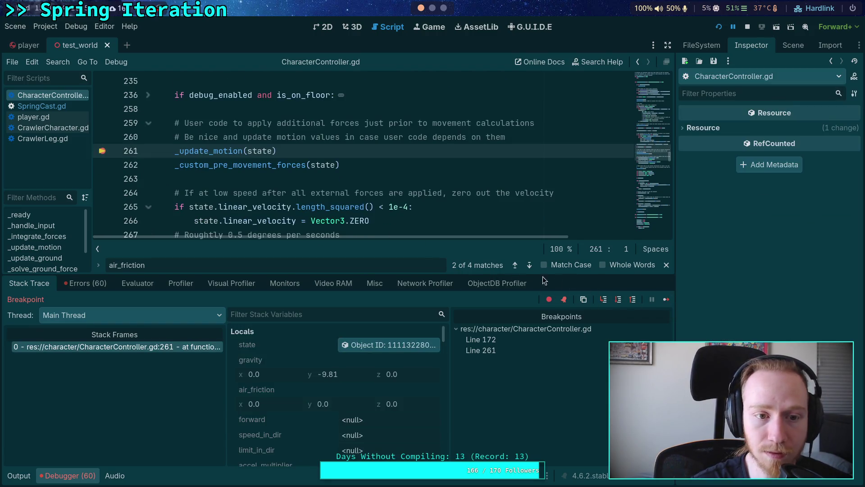
pyautogui.click(100, 151)
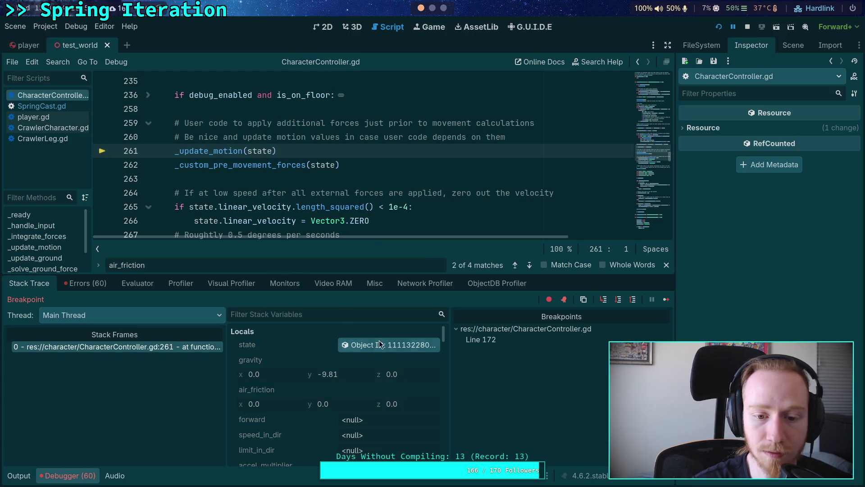
pyautogui.click(377, 344)
pyautogui.scroll(-2, 766, 356)
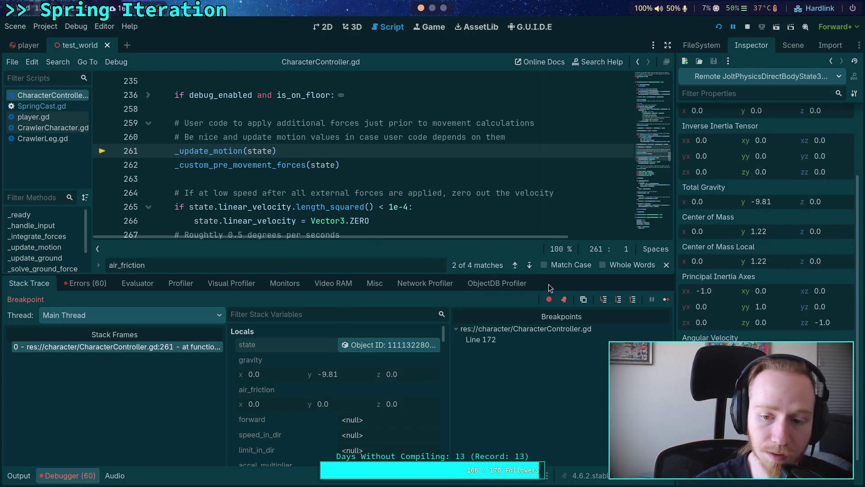
pyautogui.click(617, 299)
pyautogui.click(396, 345)
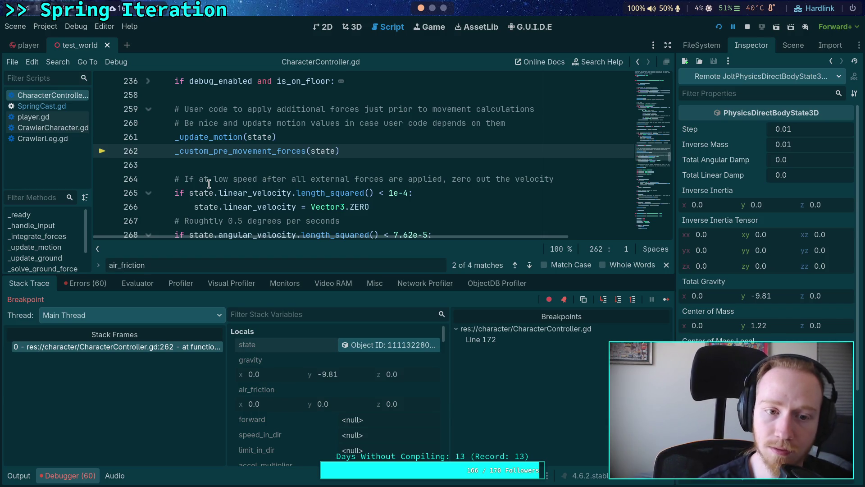
pyautogui.click(605, 301)
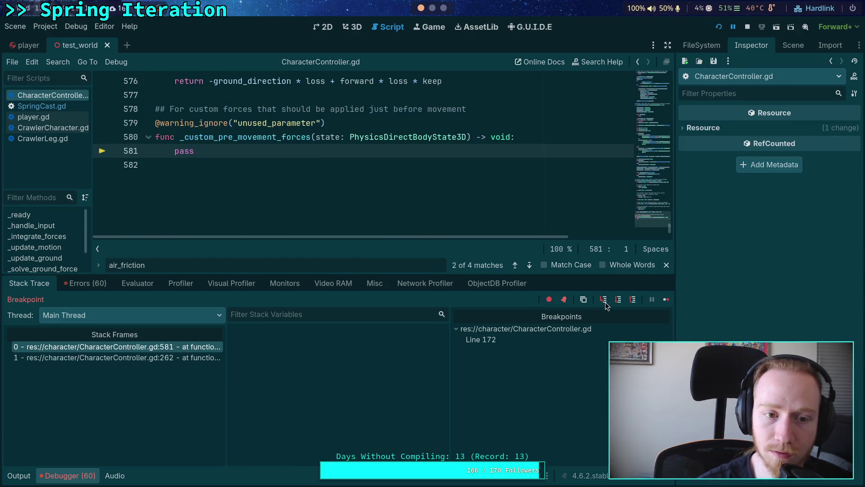
# Step: Step out to _integrate_forces and advance to line 275, inspecting the physics state properties
pyautogui.click(604, 300)
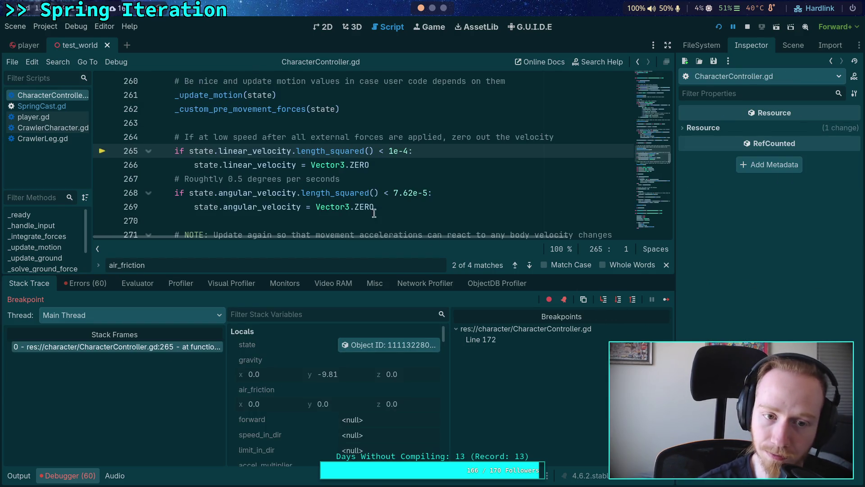
pyautogui.click(414, 345)
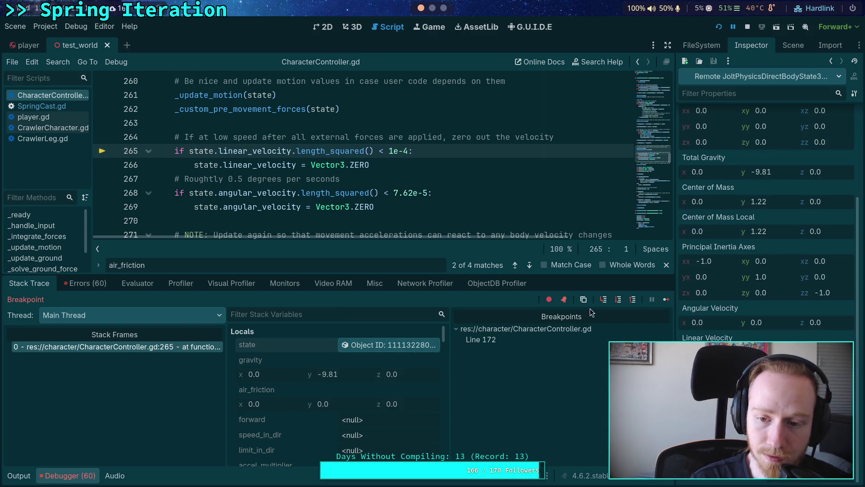
pyautogui.click(617, 299)
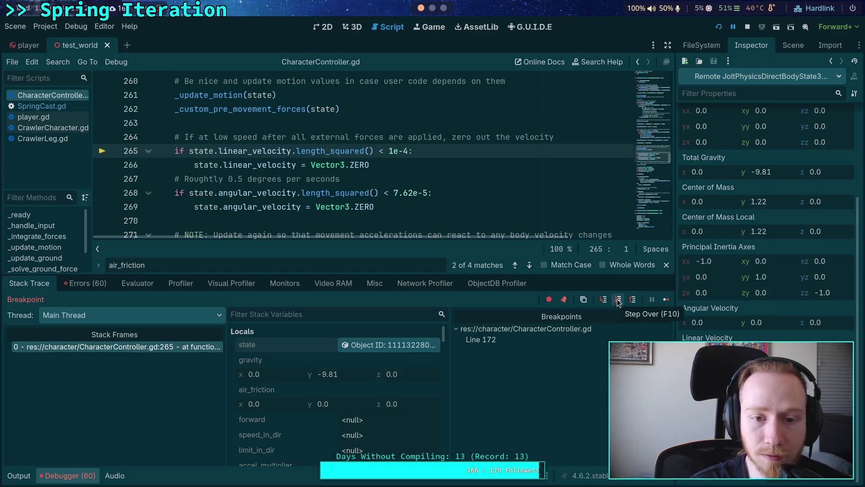
pyautogui.click(617, 304)
pyautogui.click(617, 307)
pyautogui.click(616, 306)
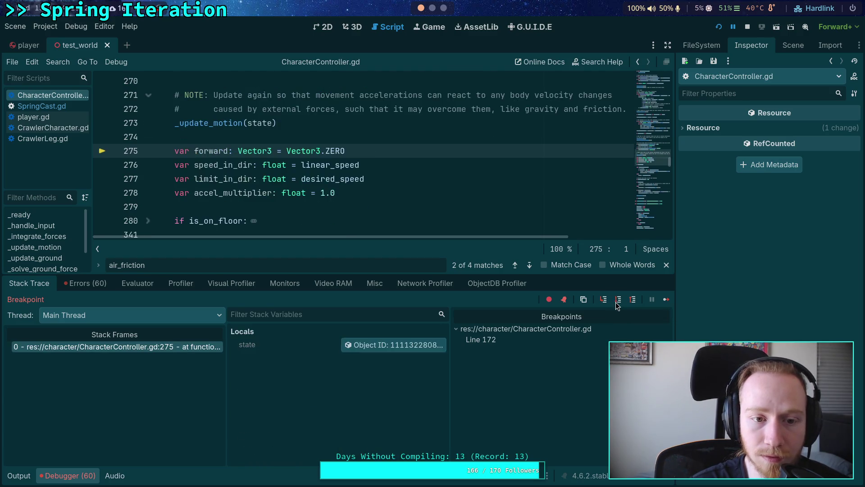
pyautogui.click(372, 347)
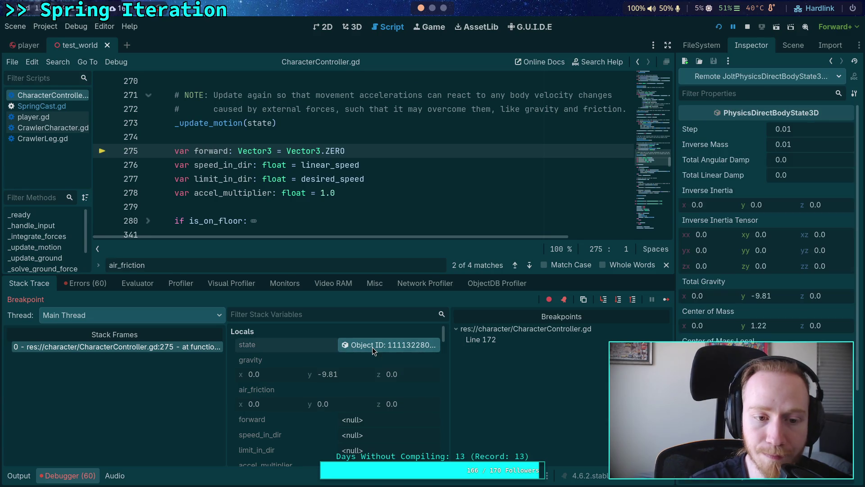
pyautogui.scroll(-2, 765, 189)
# Step: Step through the movement variable setup into the stopping-friction branch, reaching line 335
pyautogui.click(619, 299)
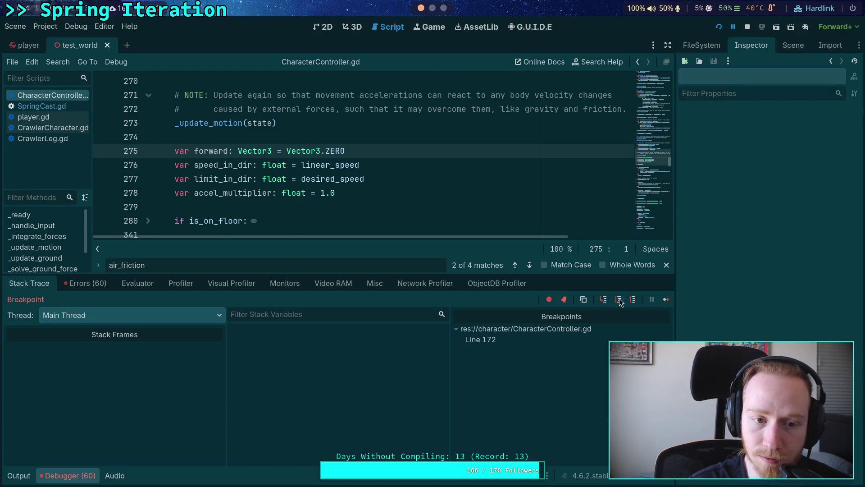
pyautogui.click(619, 300)
pyautogui.click(618, 301)
pyautogui.click(618, 301)
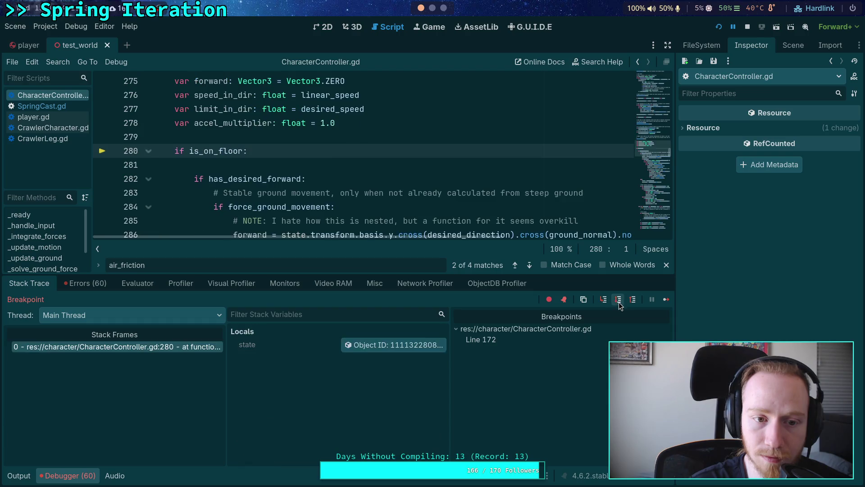
pyautogui.click(618, 301)
pyautogui.click(618, 302)
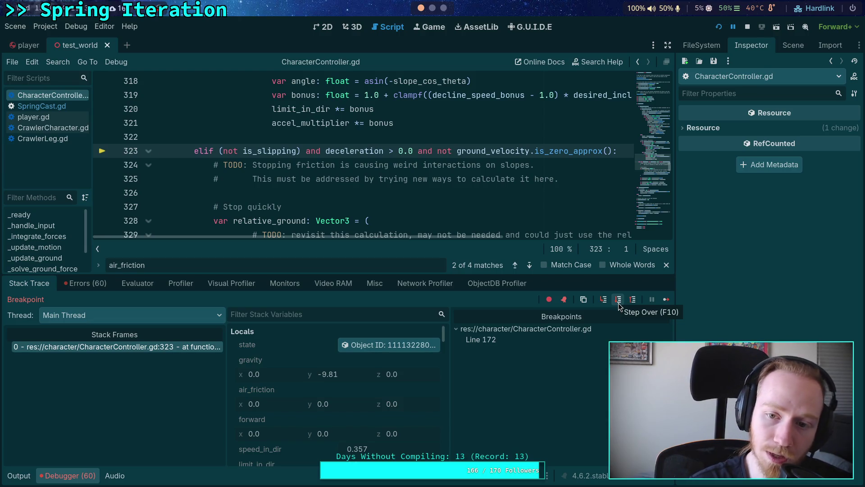
pyautogui.click(618, 300)
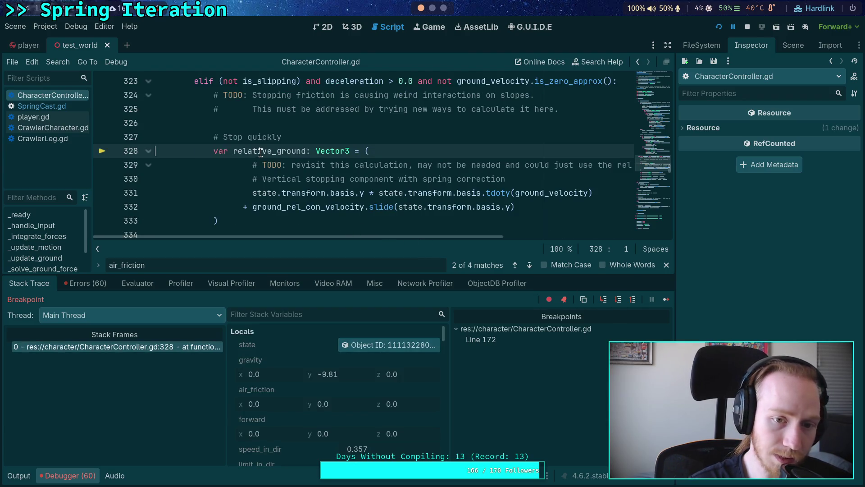
pyautogui.moveTo(261, 154)
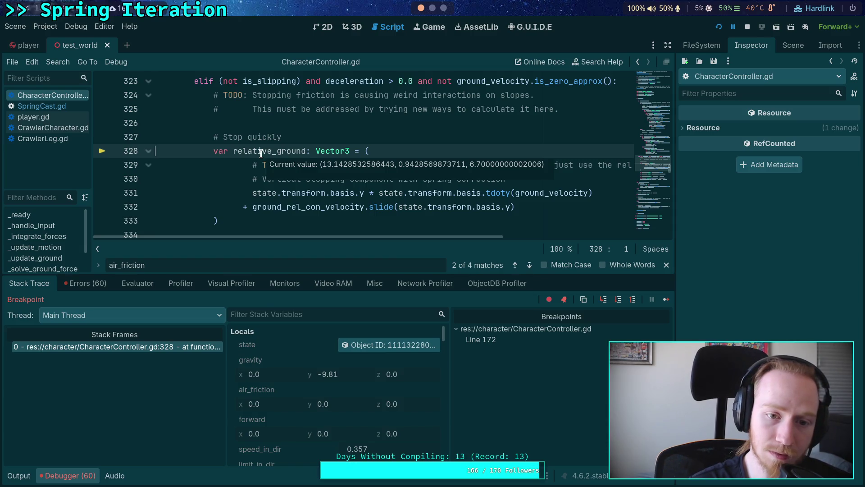
pyautogui.click(618, 299)
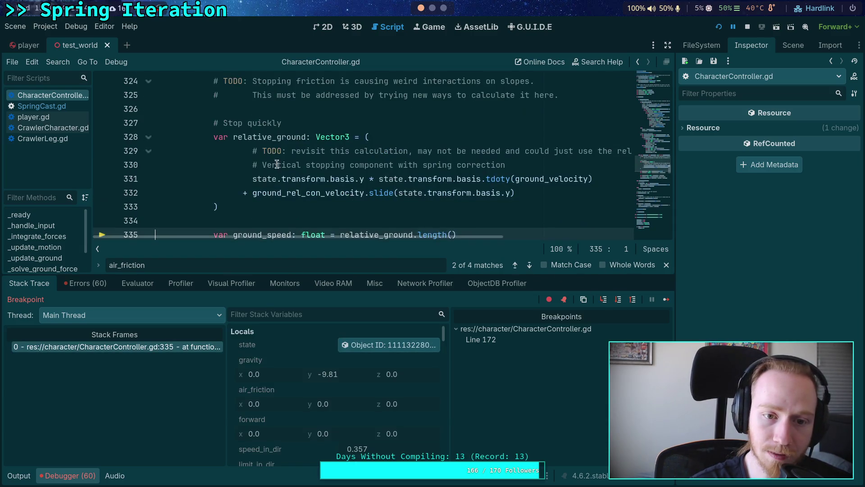
# Step: Check the relative_ground, ground_velocity and ground_rel_con_velocity values at line 335
pyautogui.moveTo(262, 138)
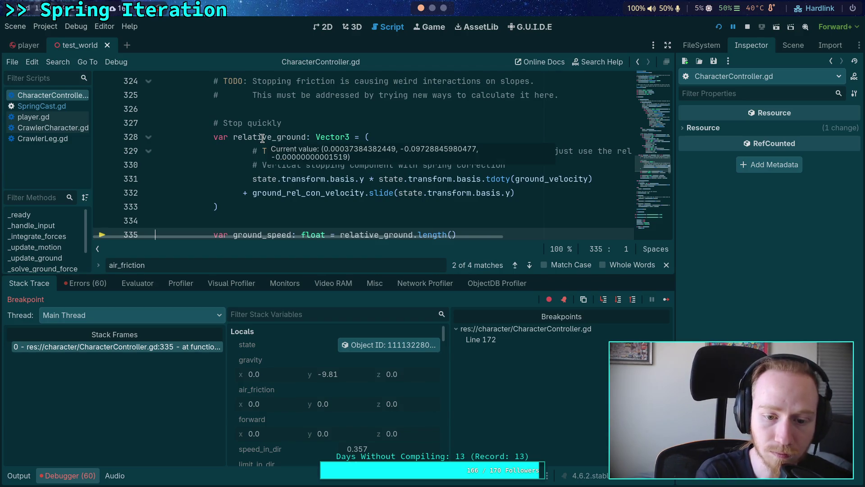
pyautogui.scroll(-3, 262, 138)
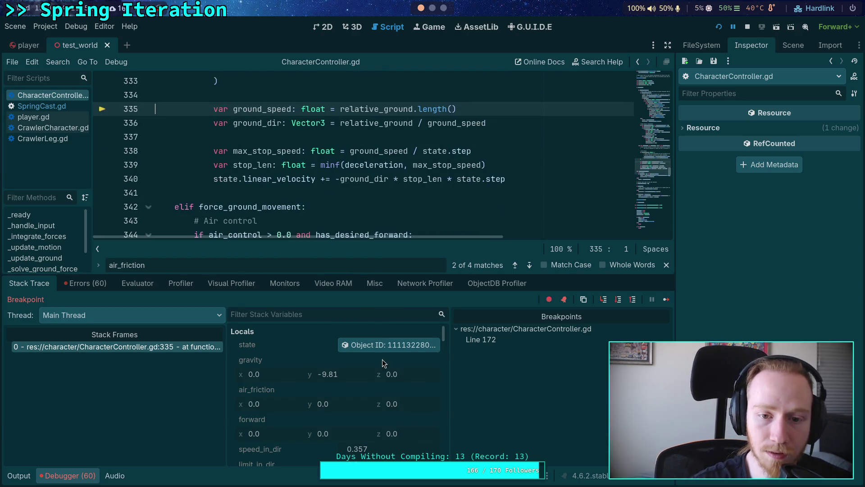
pyautogui.click(393, 348)
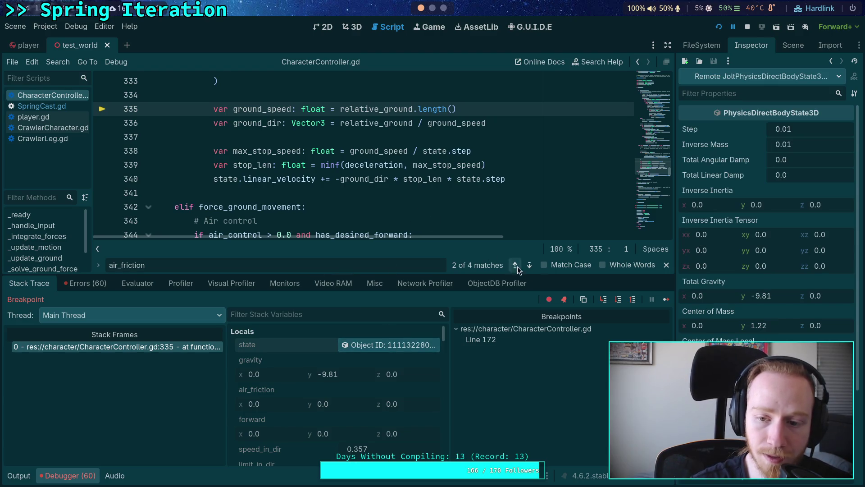
pyautogui.scroll(2, 450, 180)
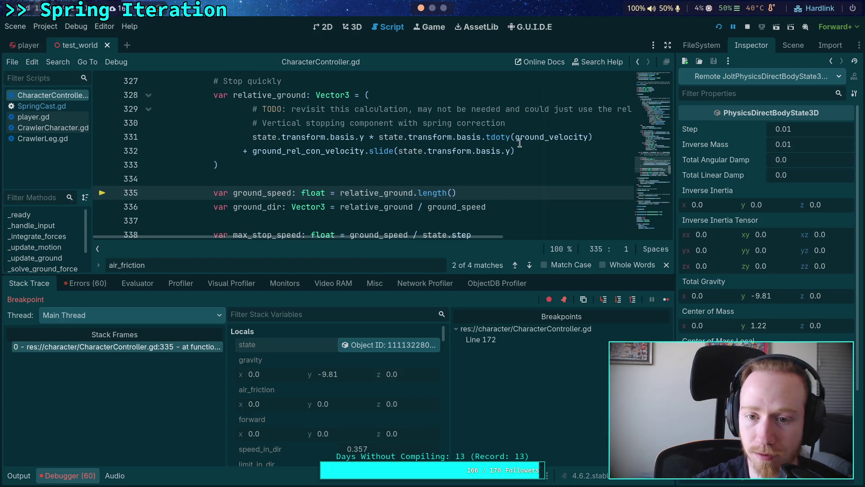
pyautogui.moveTo(550, 138)
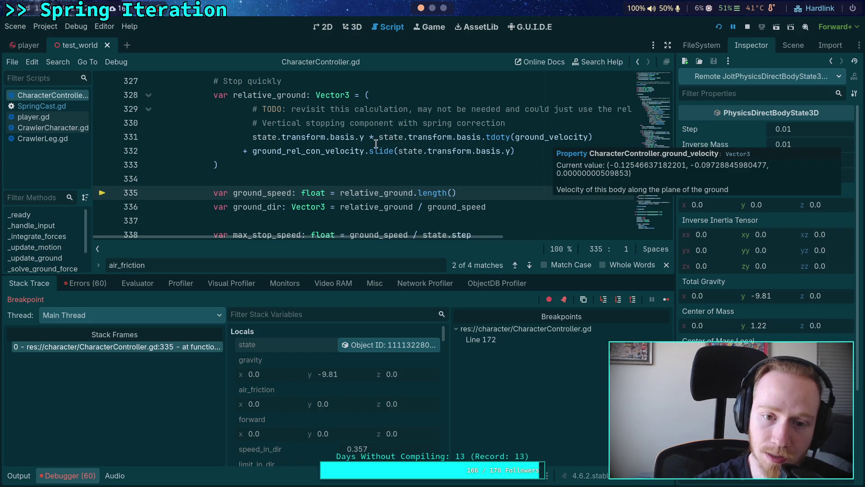
pyautogui.moveTo(305, 150)
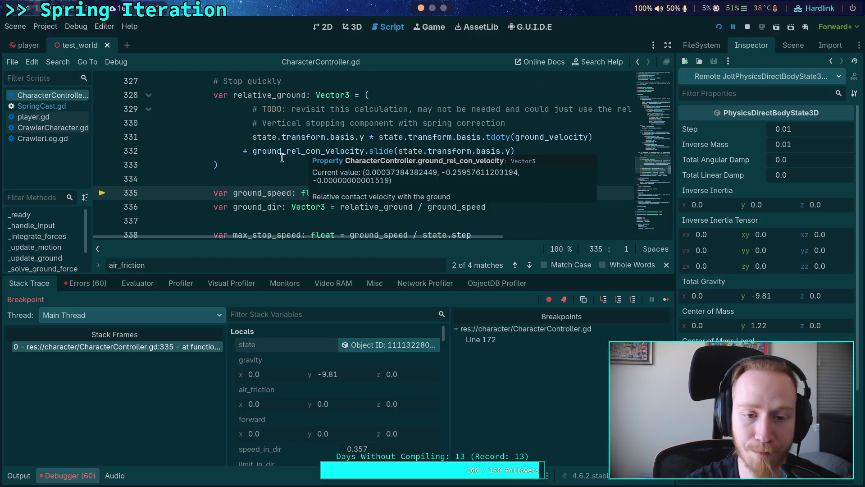
pyautogui.scroll(-2, 315, 167)
pyautogui.hotkey('alt', 'Tab')
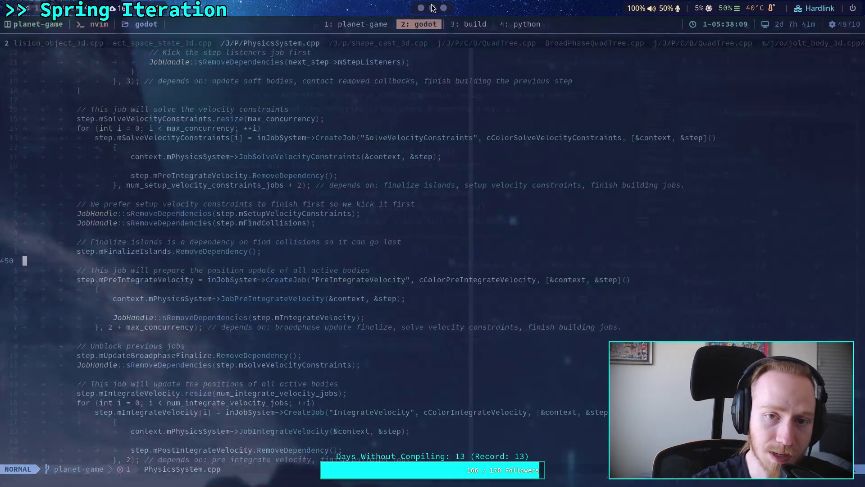
# Step: Run git diff on godot-game/character/CharacterController.gd and page through the removed stop-friction spring code
pyautogui.click(353, 24)
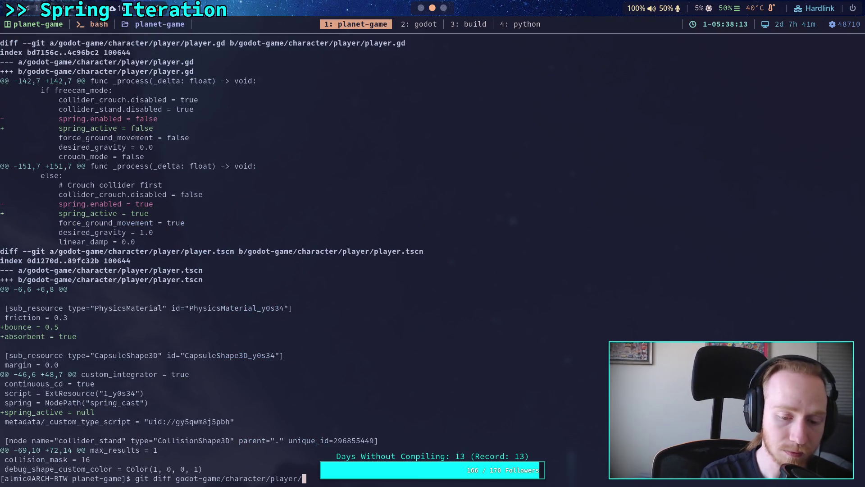
pyautogui.press('BackSpace')
pyautogui.press('BackSpace')
pyautogui.press('BackSpace')
pyautogui.write('CharacterController.gd')
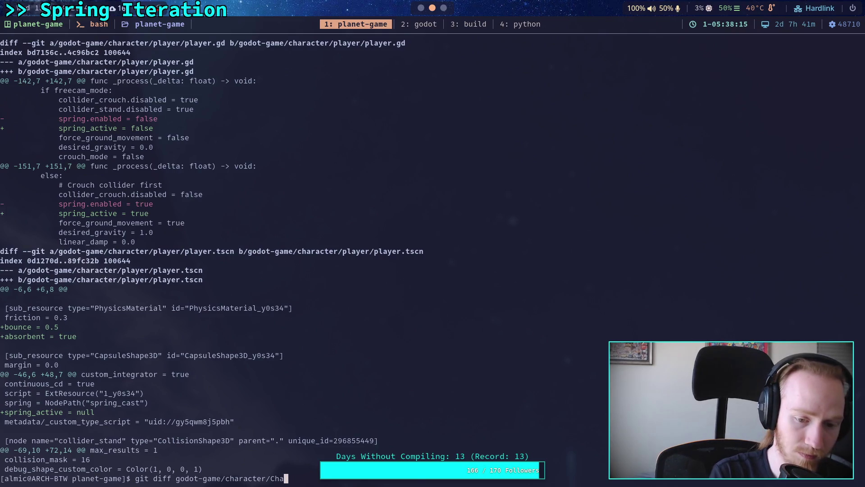
pyautogui.press('Return')
pyautogui.scroll(-20, 297, 252)
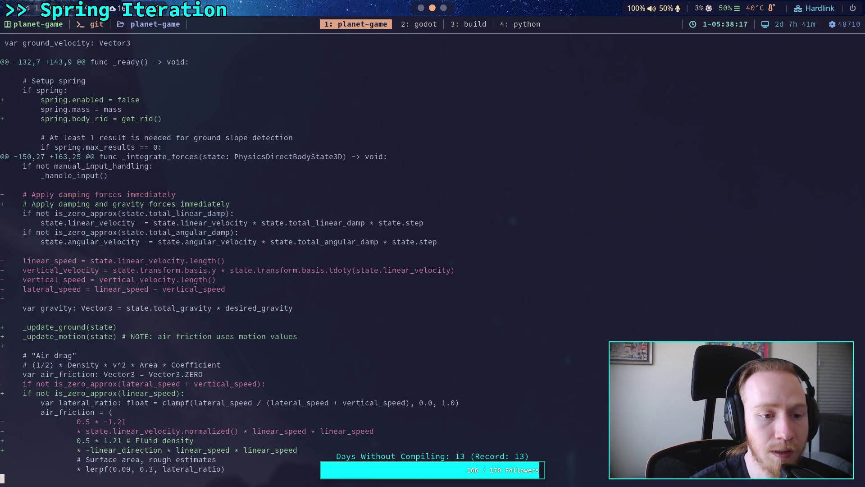
pyautogui.scroll(-15, 298, 253)
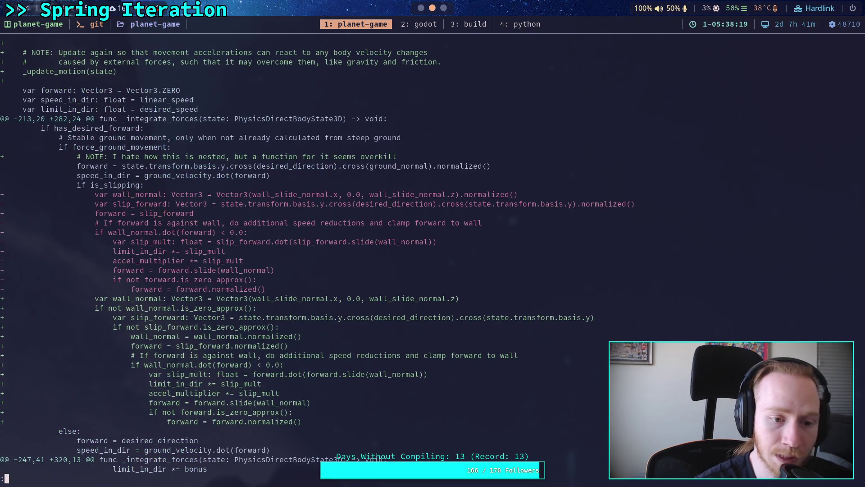
pyautogui.scroll(-15, 297, 252)
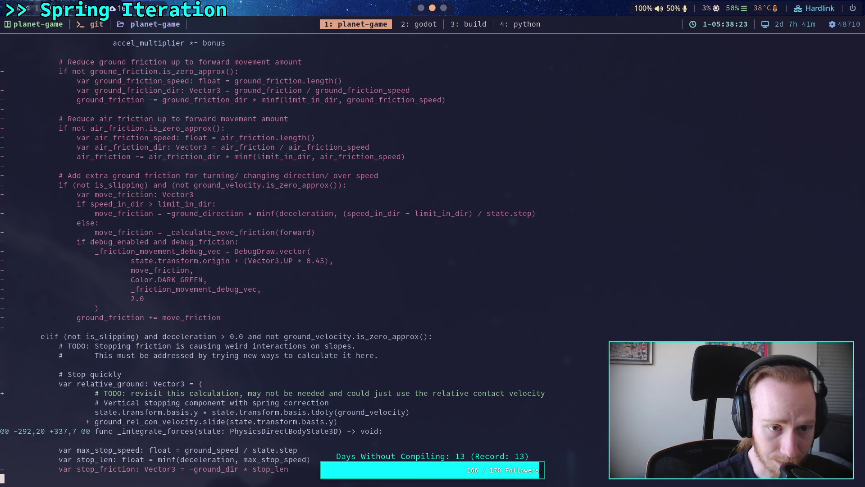
pyautogui.scroll(-15, 298, 252)
pyautogui.scroll(5, 297, 252)
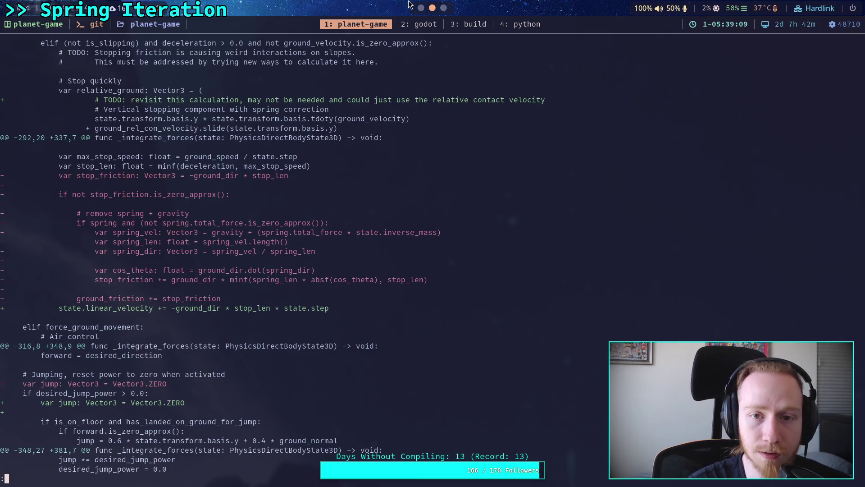
pyautogui.click(420, 8)
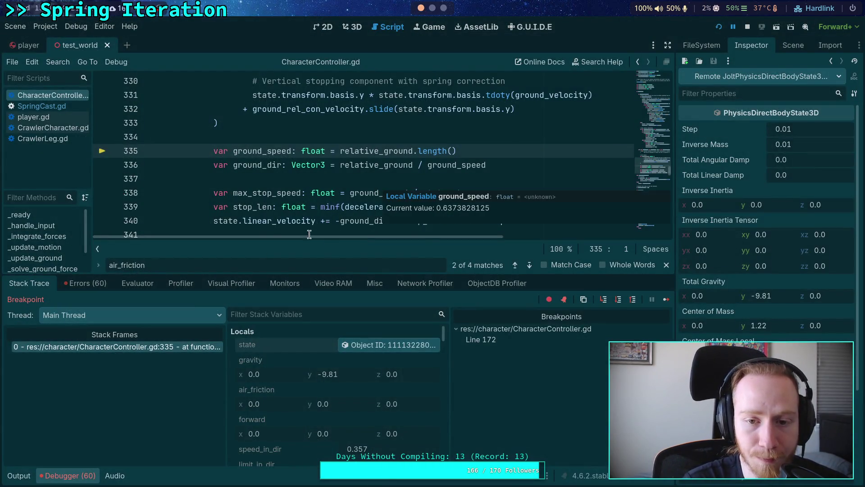
# Step: Hide the debugger panel and highlight every use of relative_ground
pyautogui.click(67, 476)
pyautogui.scroll(2, 202, 340)
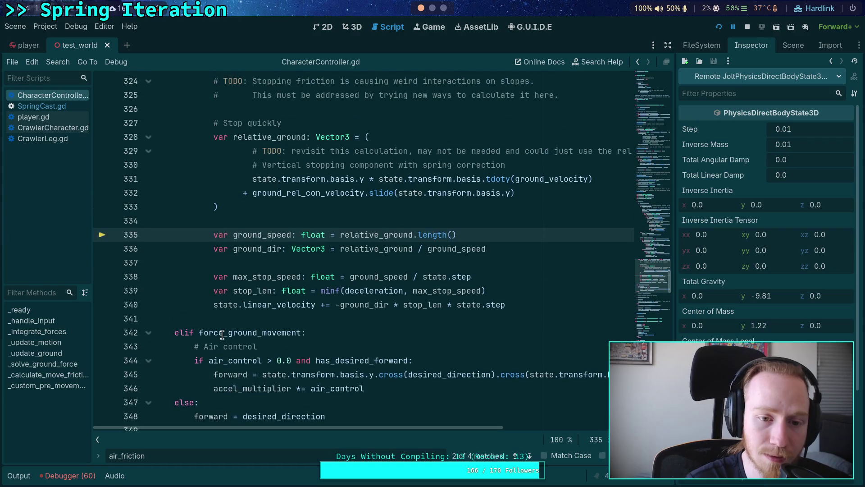
pyautogui.scroll(2, 224, 335)
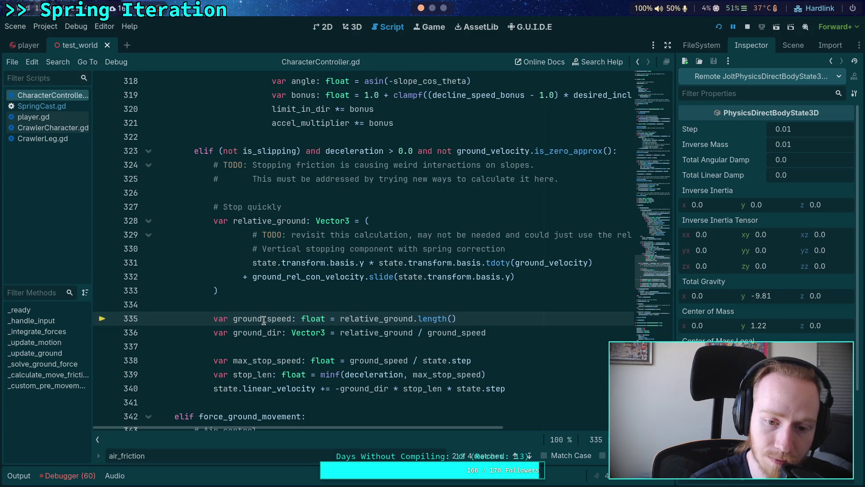
pyautogui.doubleClick(369, 319)
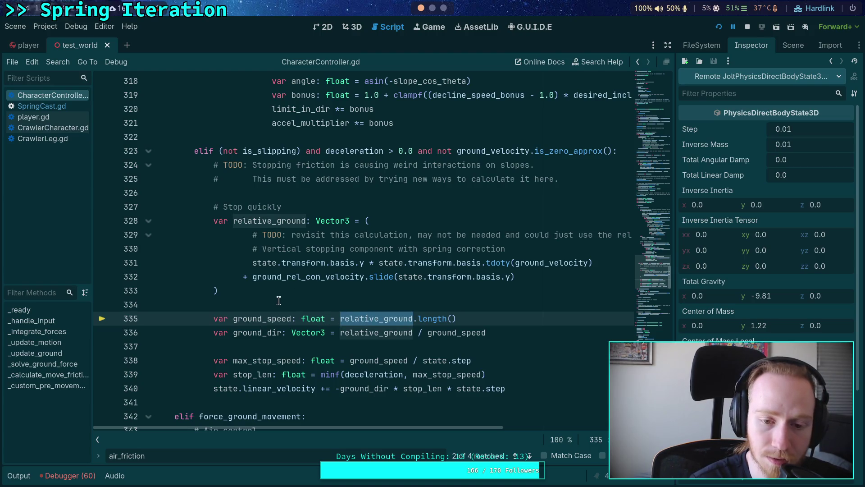
pyautogui.moveTo(271, 314)
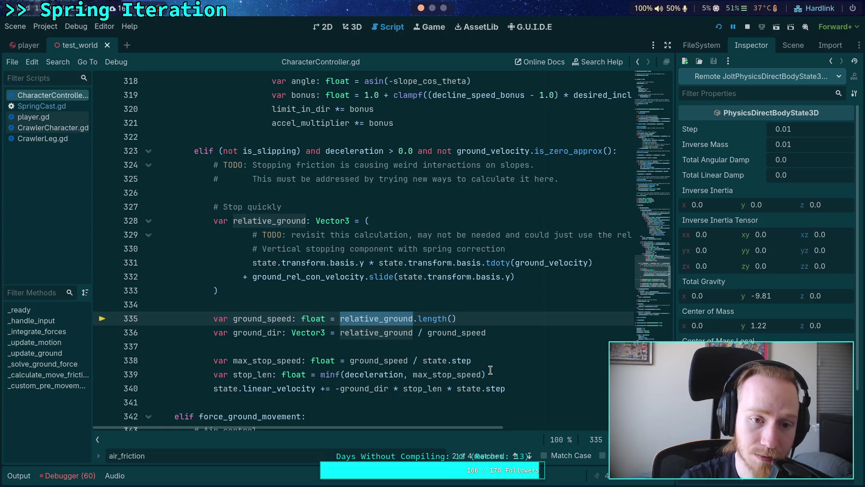
# Step: Fold the force_ground_movement, else, and forward acceleration limit blocks at lines 284, 303 and 308
pyautogui.scroll(9, 405, 338)
pyautogui.scroll(-5, 229, 279)
pyautogui.scroll(13, 229, 279)
pyautogui.scroll(-2, 193, 293)
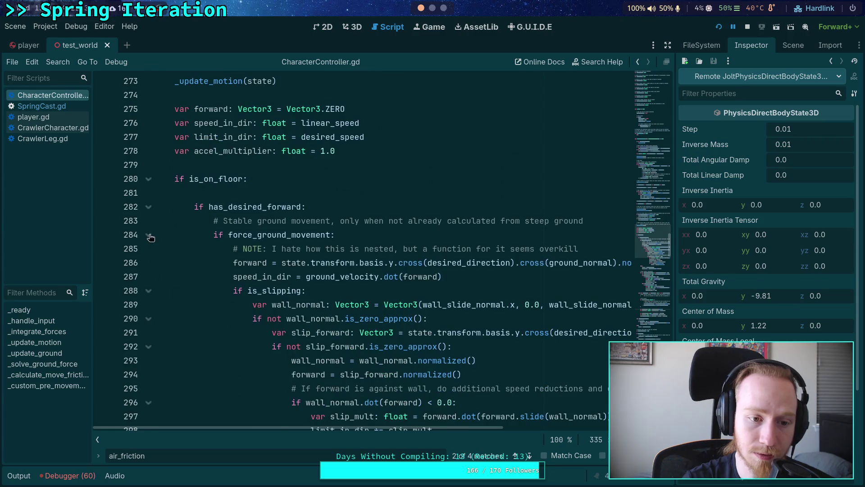
pyautogui.click(150, 236)
pyautogui.click(148, 249)
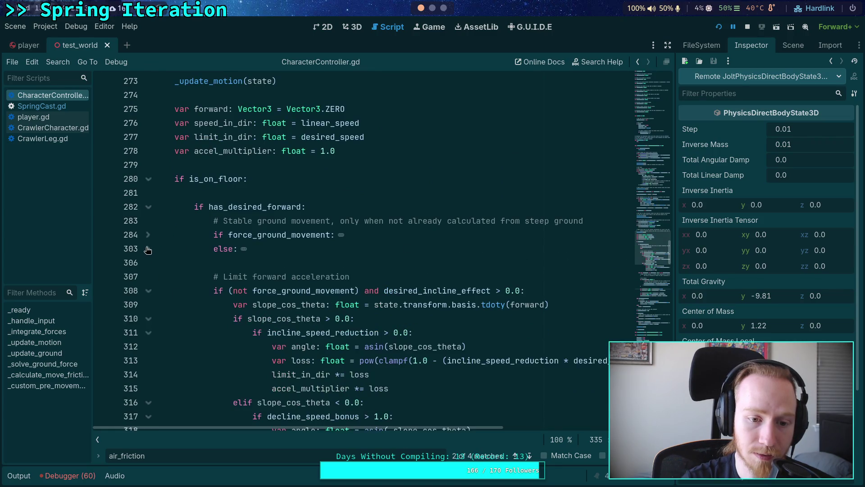
pyautogui.click(149, 290)
pyautogui.scroll(-1, 205, 311)
pyautogui.scroll(-2, 207, 310)
pyautogui.scroll(1, 261, 284)
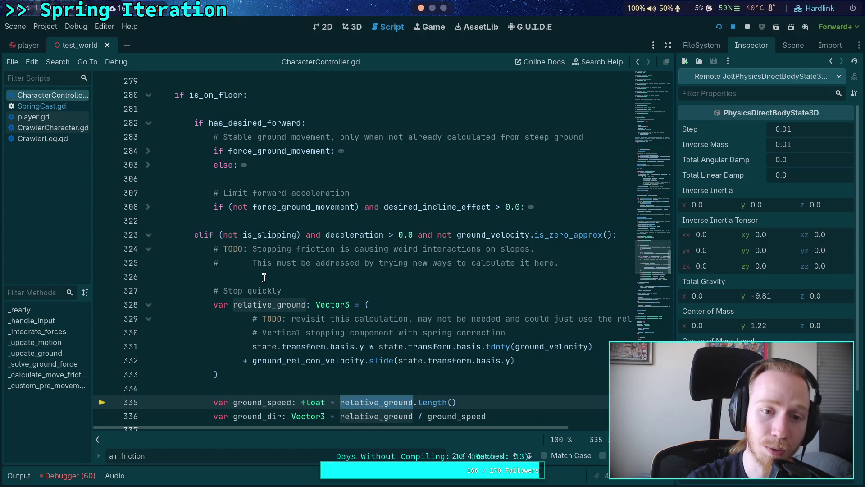
pyautogui.scroll(-3, 275, 279)
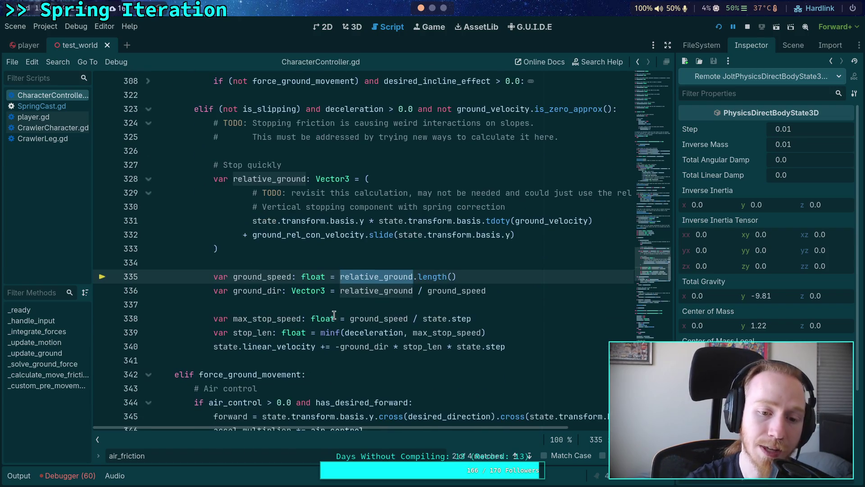
# Step: Clear the relative_ground selection and review the stop-quickly branch at line 335
pyautogui.click(317, 307)
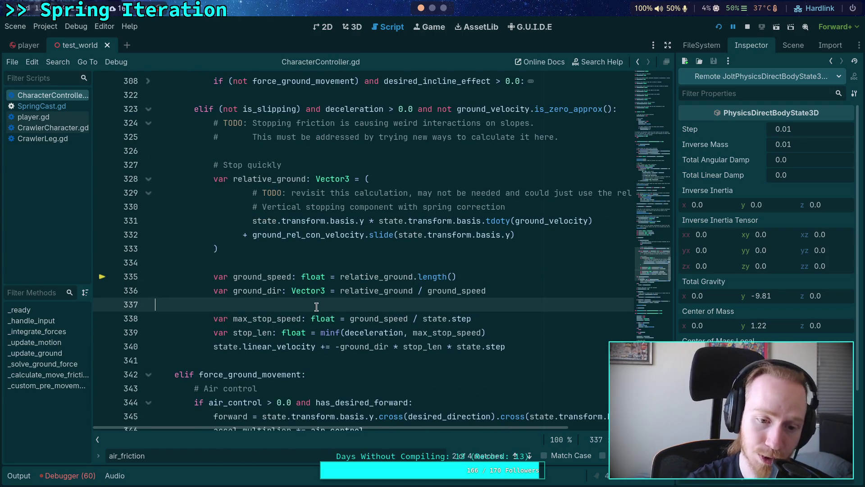
pyautogui.scroll(1, 317, 306)
pyautogui.scroll(15, 316, 307)
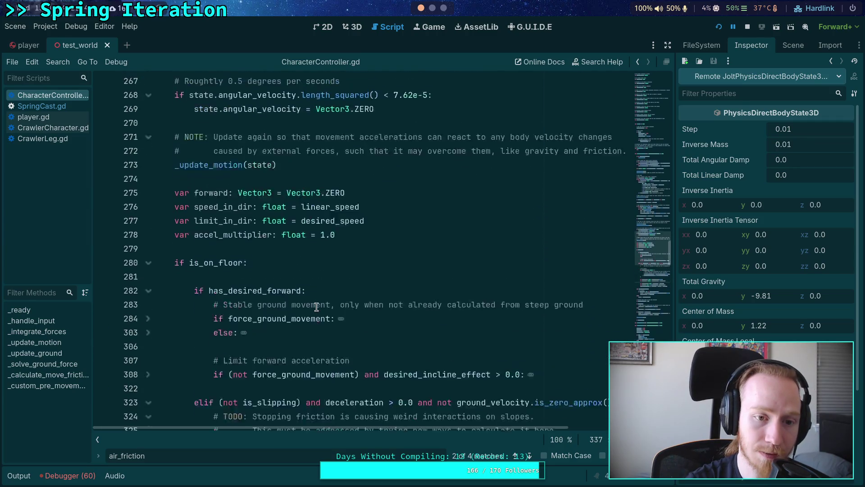
pyautogui.scroll(6, 316, 307)
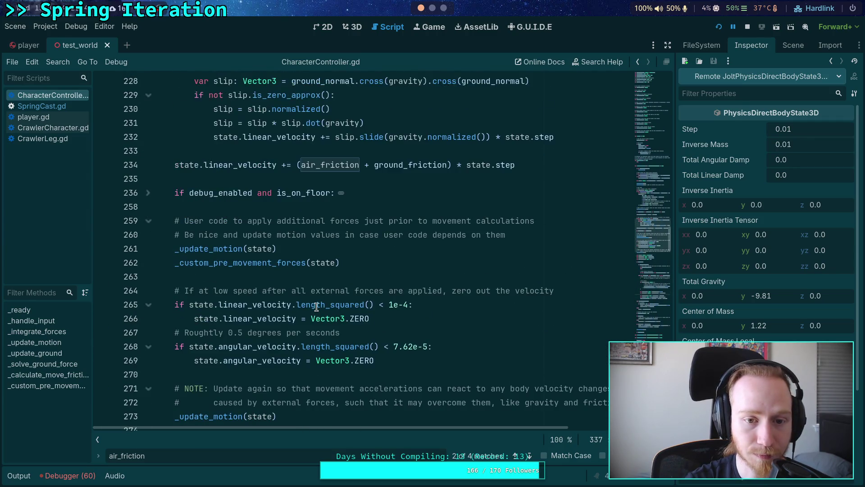
pyautogui.scroll(-9, 317, 306)
pyautogui.scroll(-7, 317, 307)
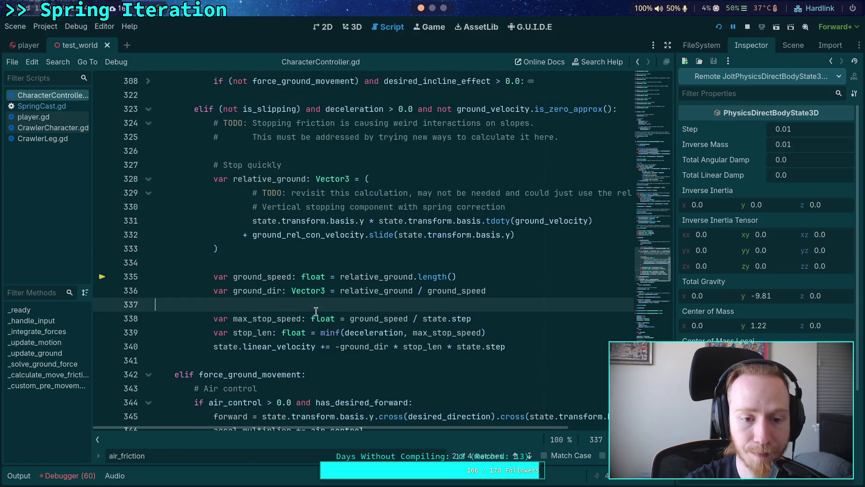
pyautogui.moveTo(319, 333)
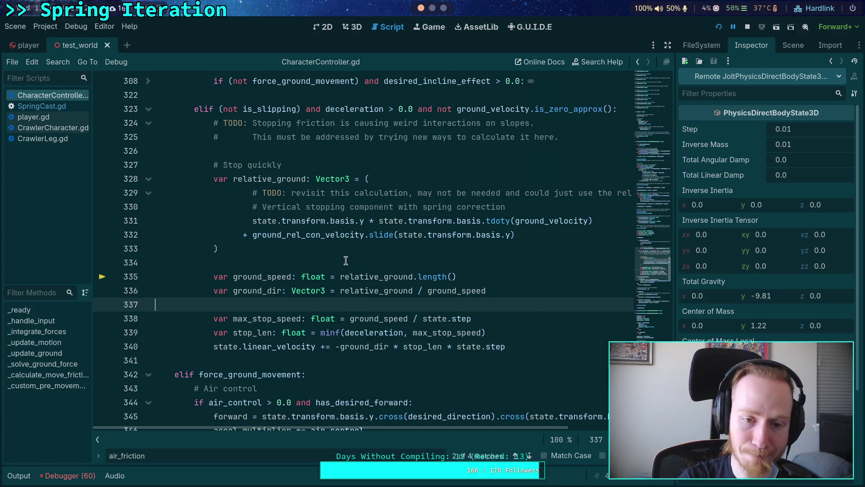
pyautogui.moveTo(329, 237)
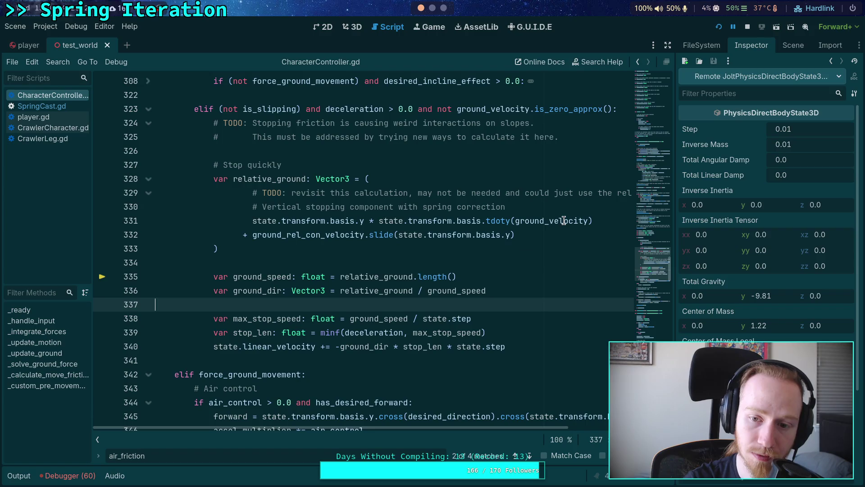
pyautogui.moveTo(563, 221)
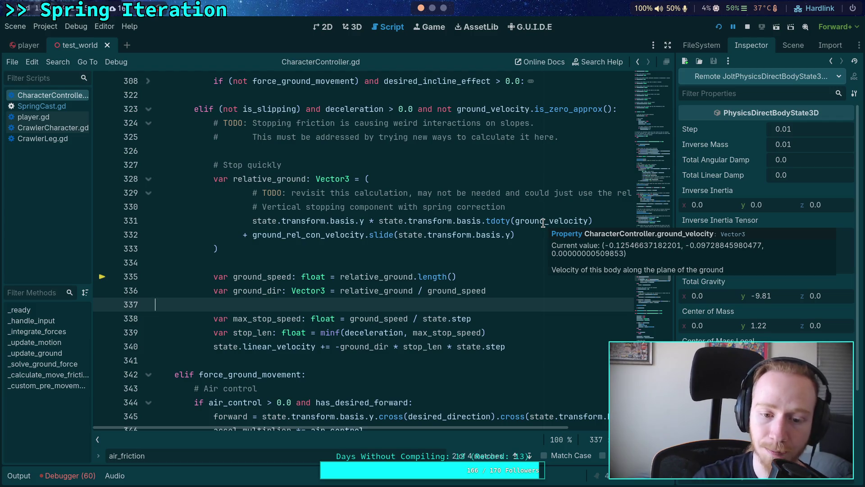
pyautogui.moveTo(365, 337)
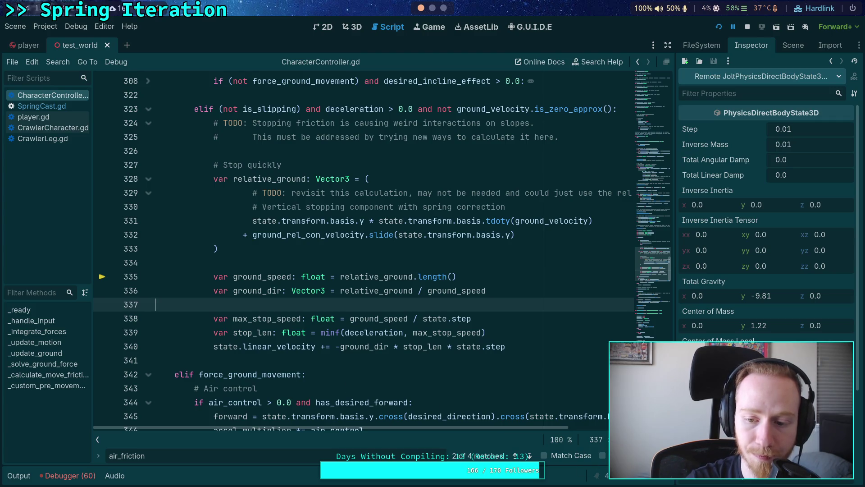
# Step: Show the Debugger panel's stack and locals, resizing it to leave more room for code
pyautogui.click(70, 475)
pyautogui.scroll(-3, 394, 230)
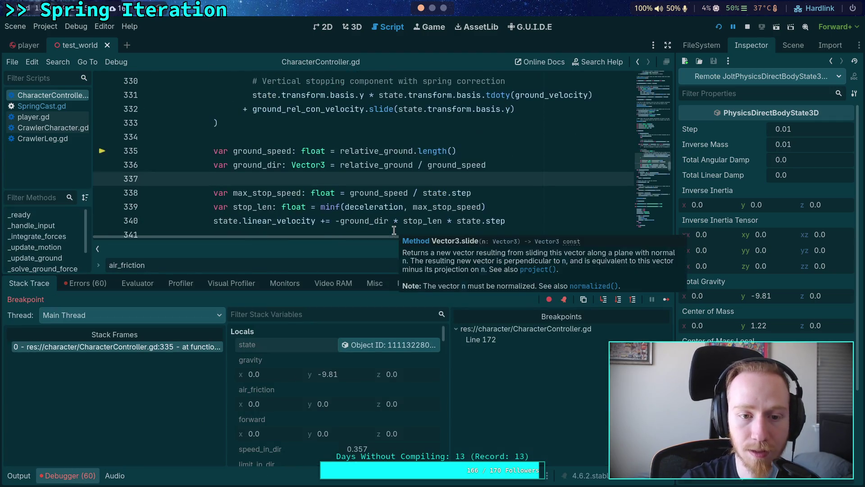
pyautogui.moveTo(358, 274)
pyautogui.mouseDown()
pyautogui.moveTo(359, 259)
pyautogui.moveTo(357, 329)
pyautogui.mouseUp()
pyautogui.scroll(1, 344, 263)
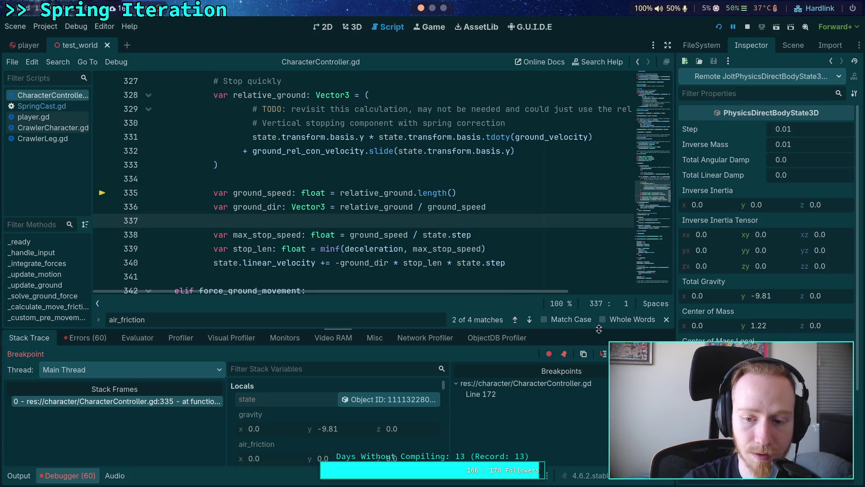
# Step: Step over twice with F10 to line 338, where max_stop_speed is computed
pyautogui.press('F10')
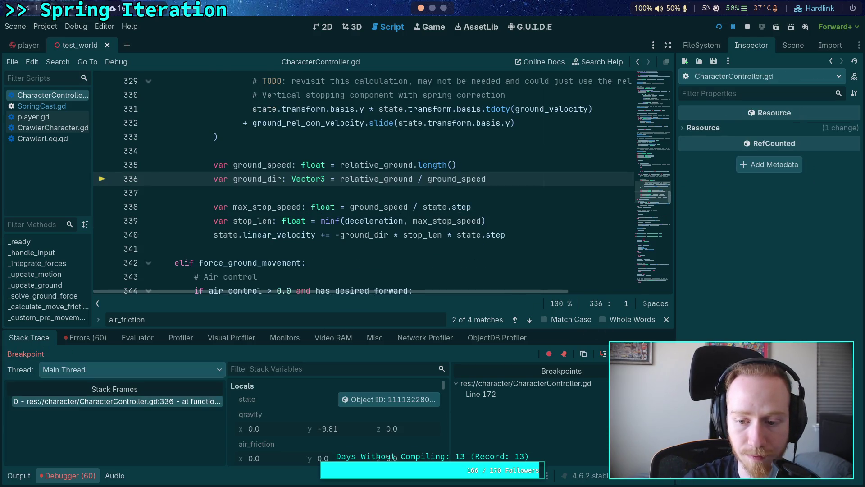
pyautogui.press('F10')
pyautogui.scroll(1, 266, 193)
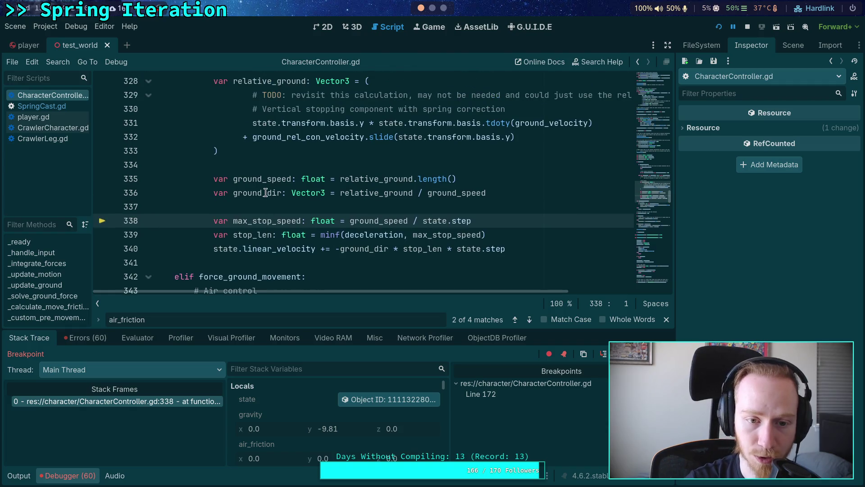
pyautogui.moveTo(267, 175)
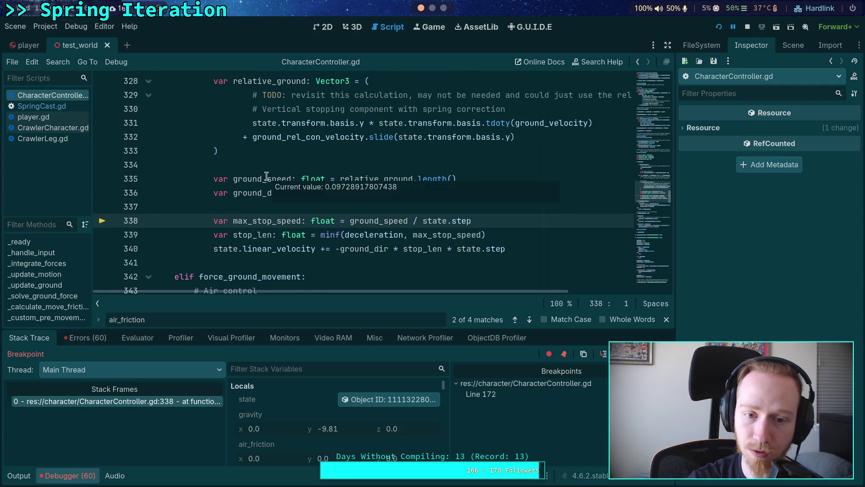
pyautogui.moveTo(250, 194)
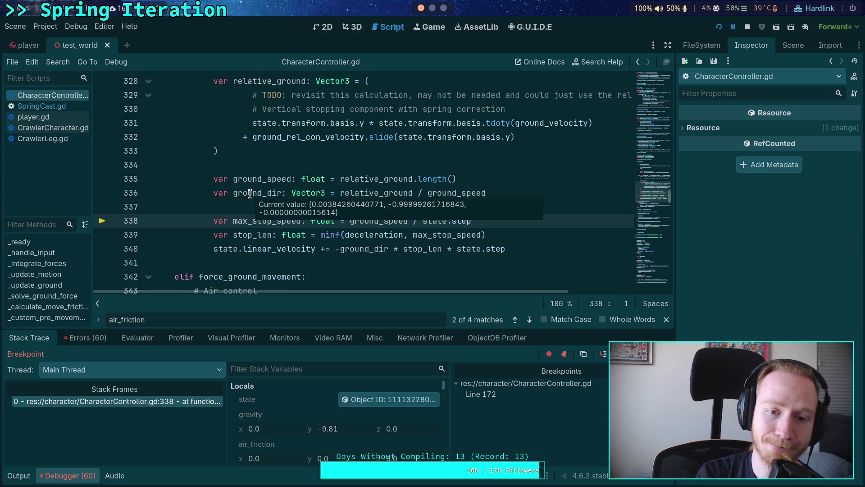
pyautogui.moveTo(364, 192)
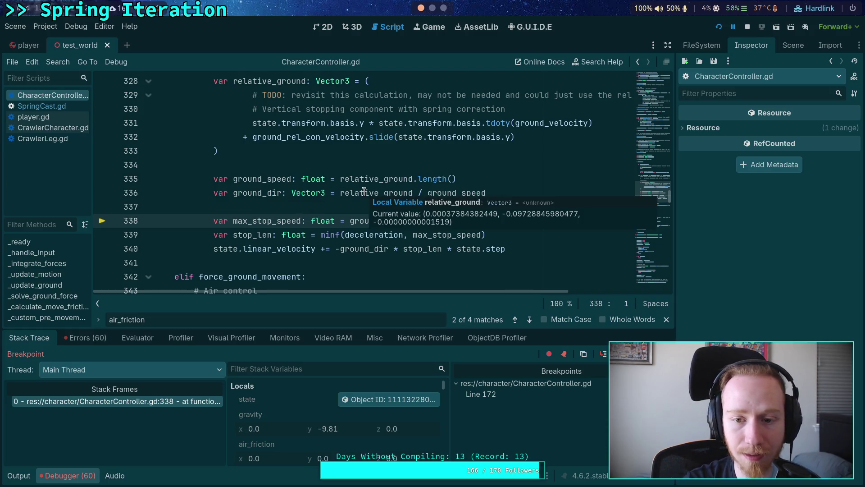
pyautogui.scroll(3, 364, 192)
pyautogui.moveTo(320, 180)
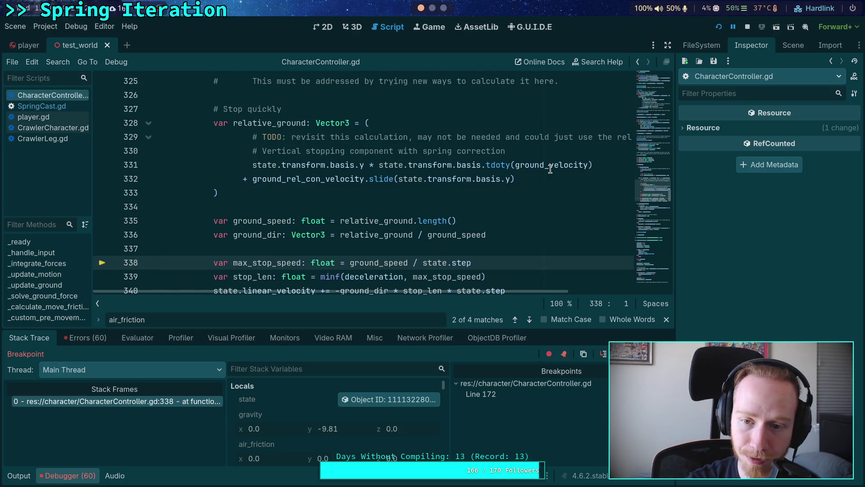
# Step: Read the relative-velocity variable values, then stop the running debug session
pyautogui.moveTo(550, 169)
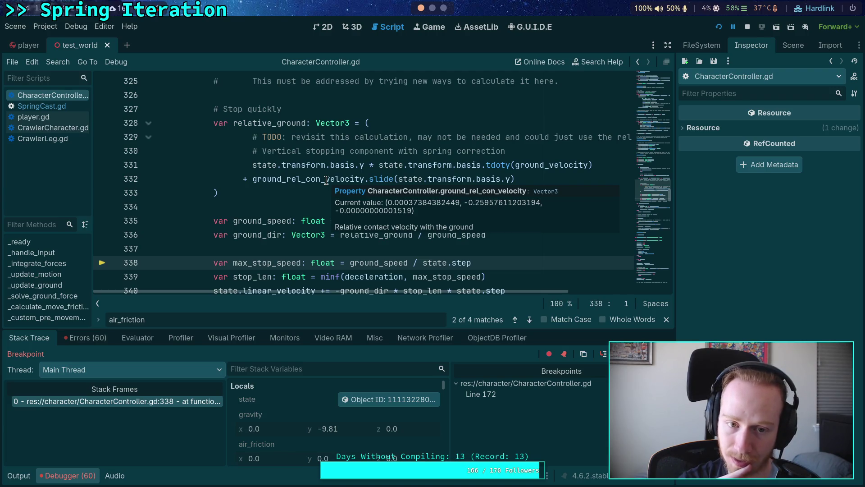
pyautogui.moveTo(487, 292)
pyautogui.mouseDown()
pyautogui.moveTo(585, 305)
pyautogui.moveTo(417, 291)
pyautogui.moveTo(550, 299)
pyautogui.mouseUp()
pyautogui.scroll(1, 418, 289)
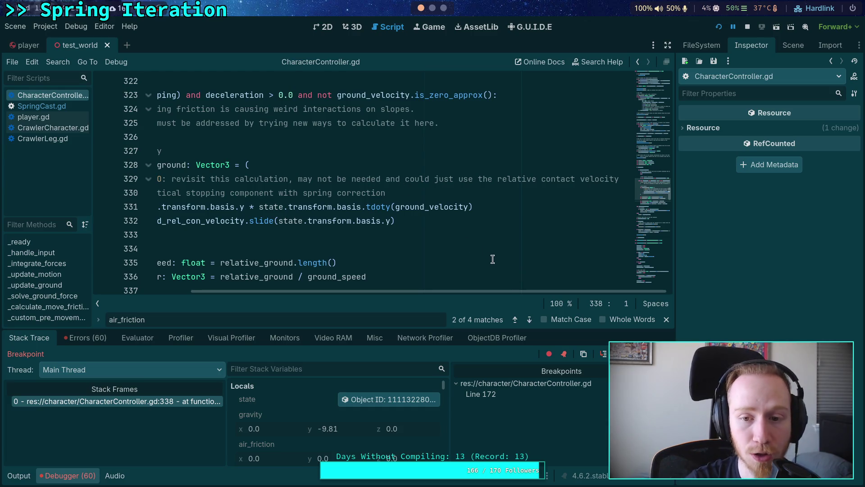
pyautogui.moveTo(523, 293); pyautogui.dragTo(425, 292)
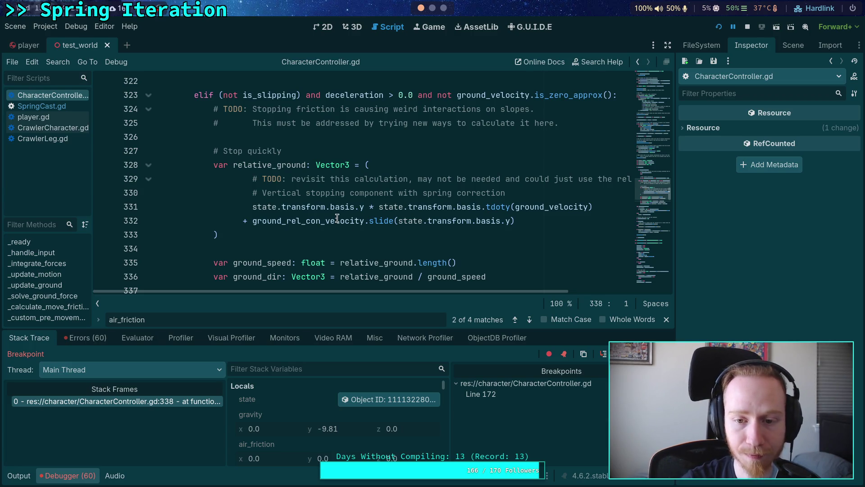
pyautogui.moveTo(337, 218)
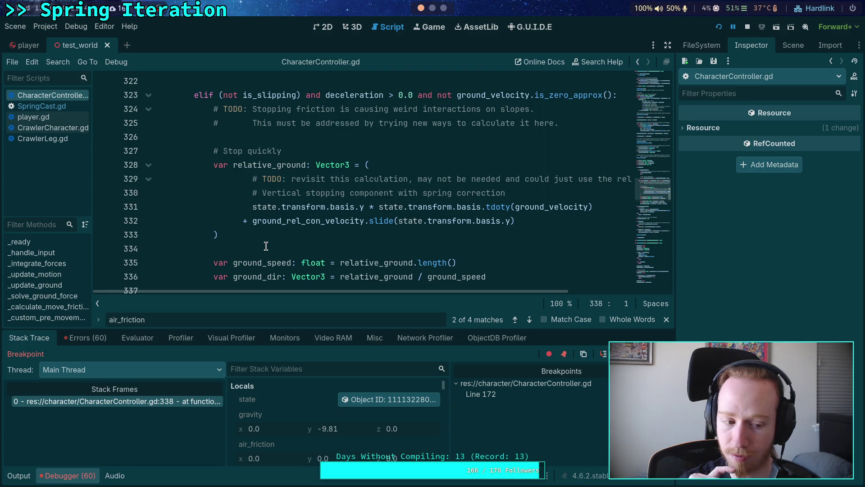
pyautogui.click(752, 26)
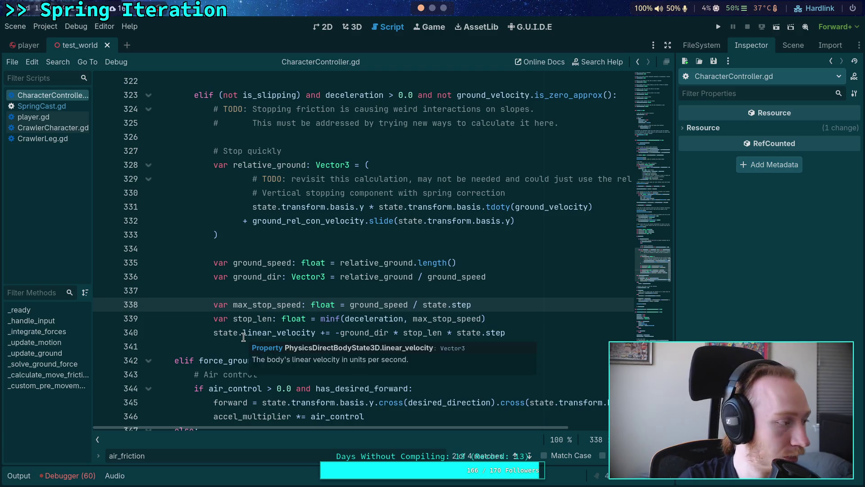